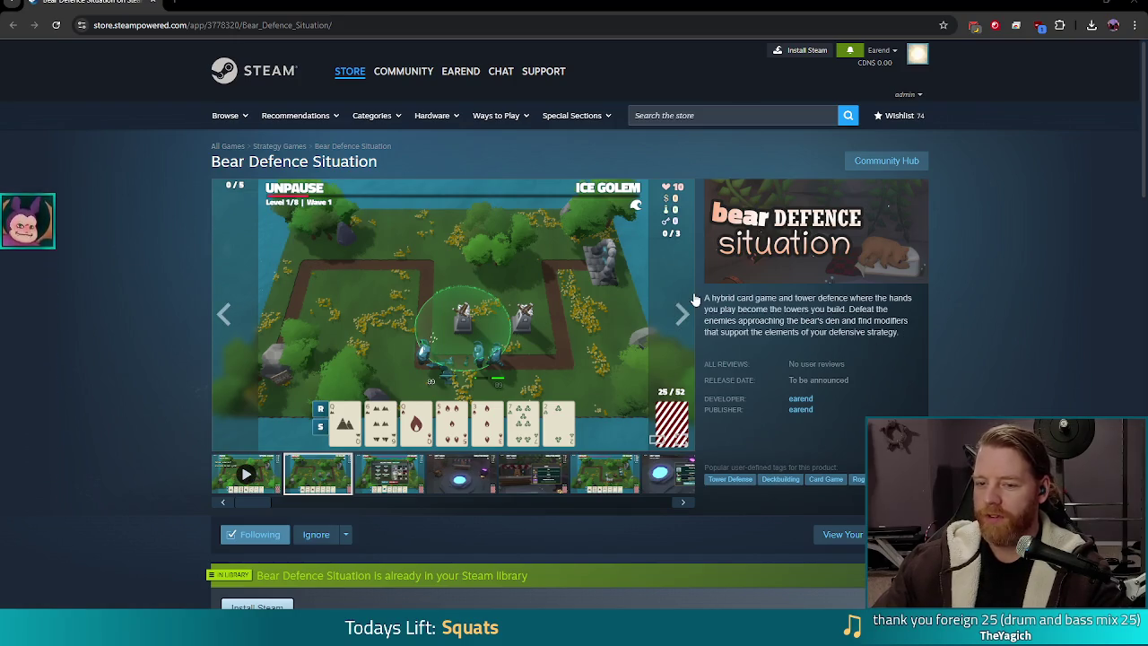
- Play the Bear Defence Situation trailer full-screen, then advance to the next gallery screenshot
click(251, 475)
click(678, 439)
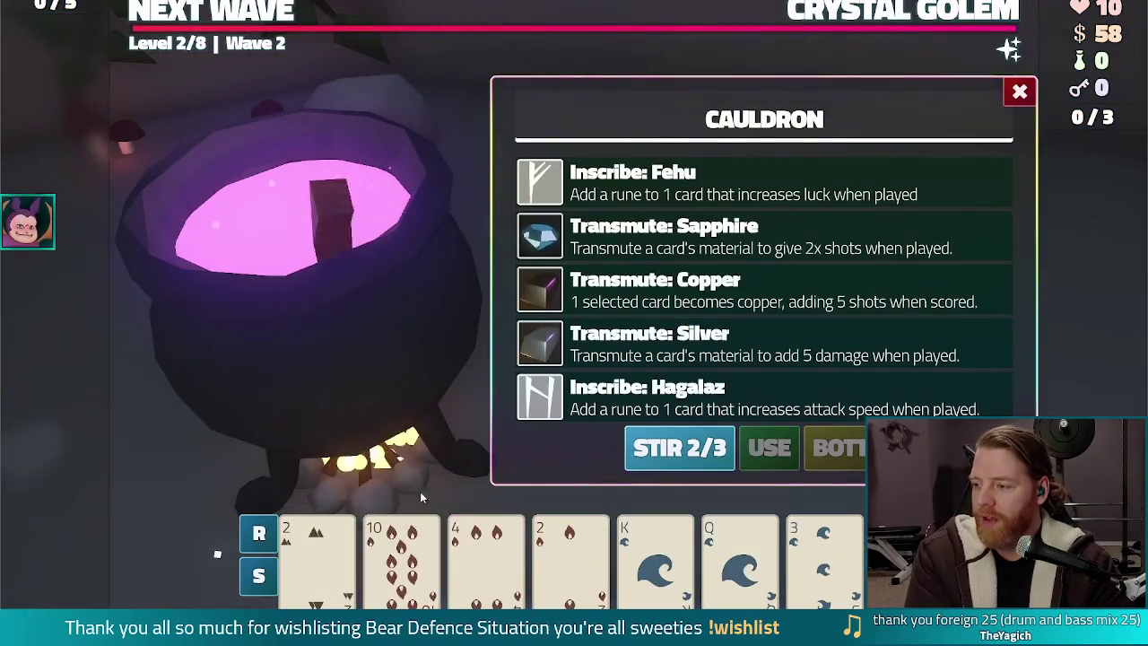
click(386, 567)
- Advance to another gameplay screenshot, then exit the full-screen gallery
click(682, 237)
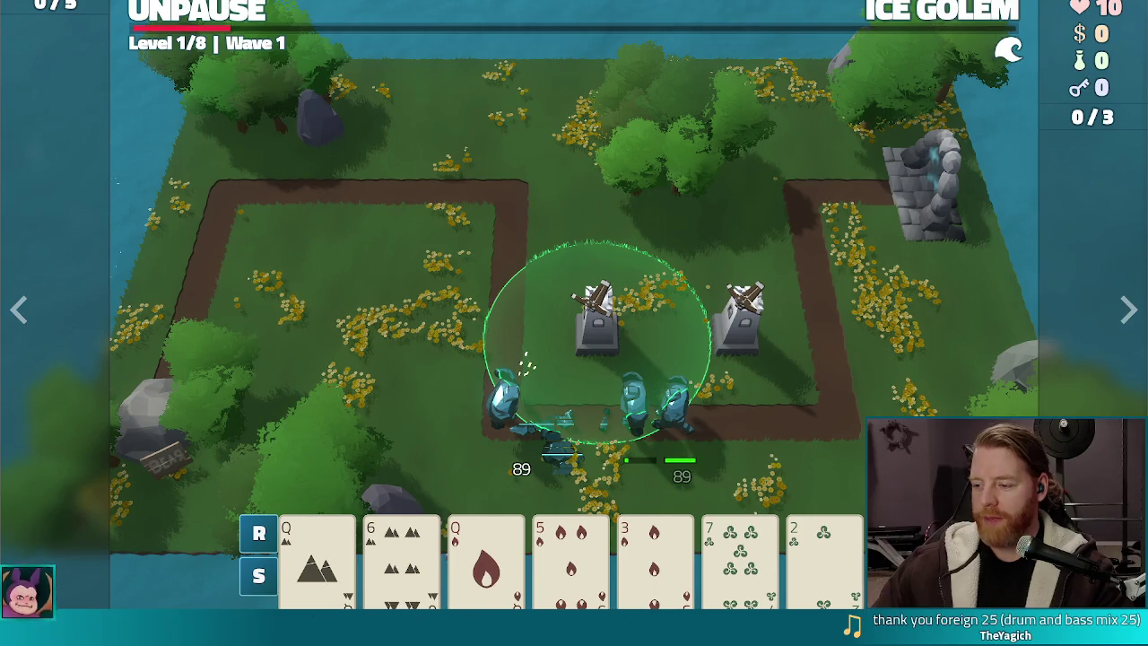
key(Escape)
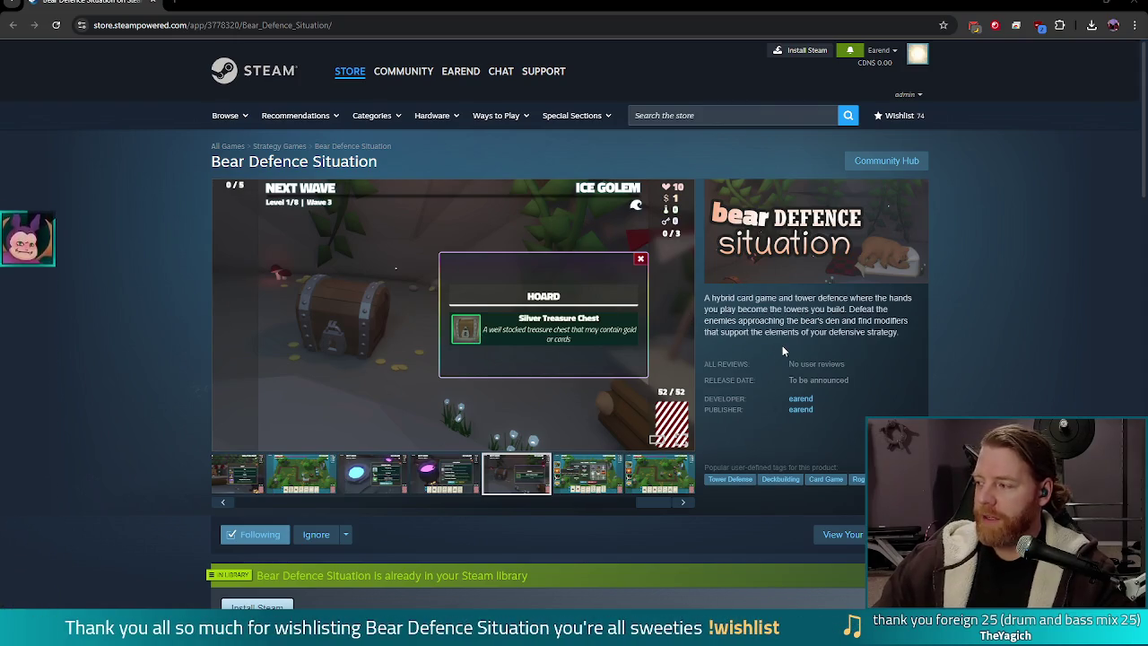
- Close the store, start a new game, review the Level 1 Fire Golem waves, and bring the notes window over
click(1135, 2)
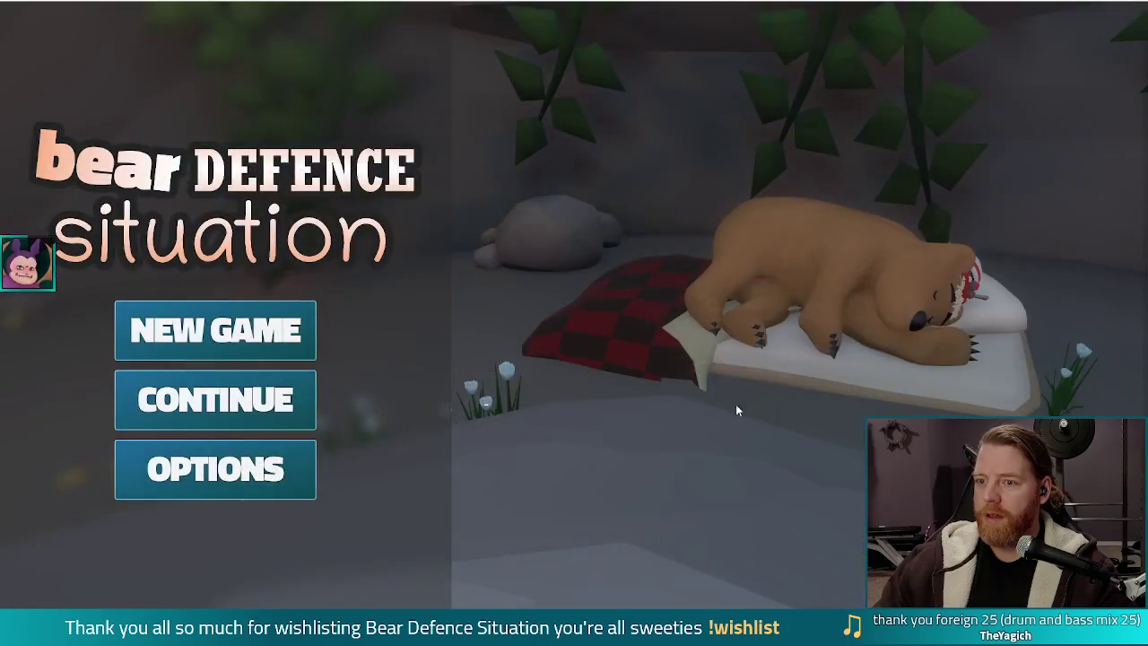
click(248, 332)
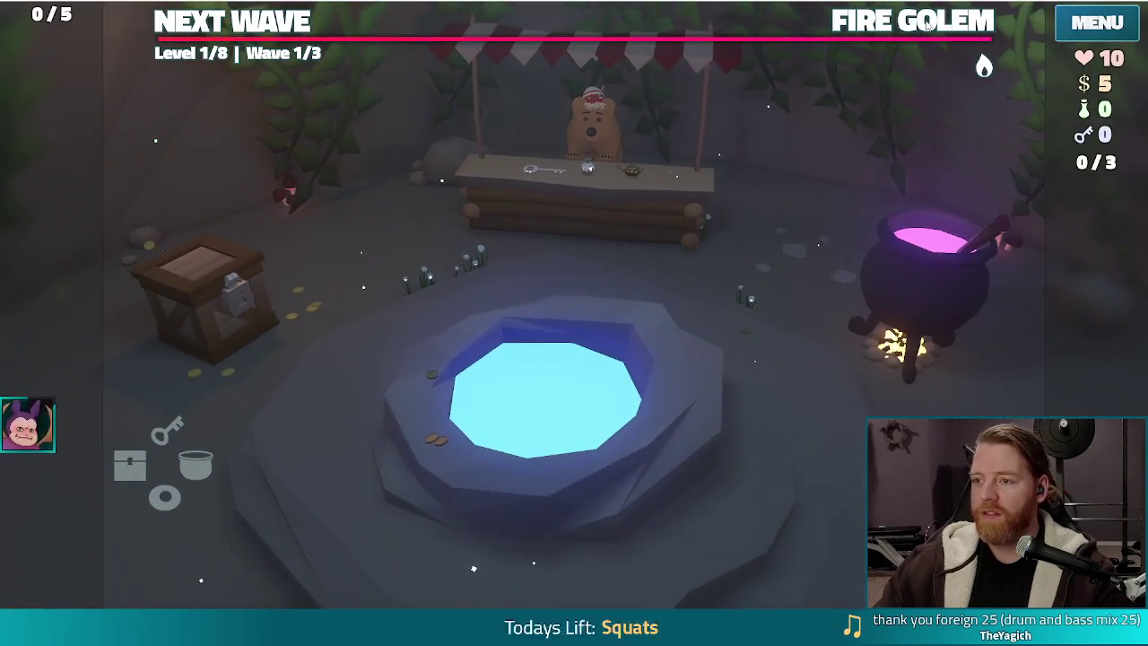
click(929, 25)
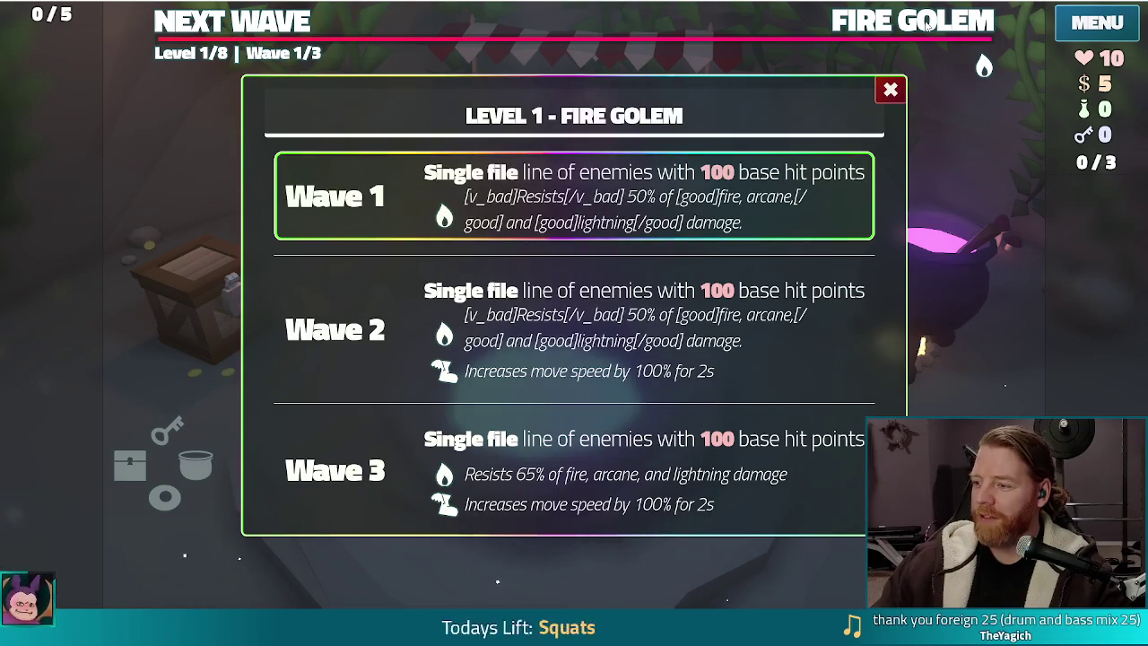
click(929, 25)
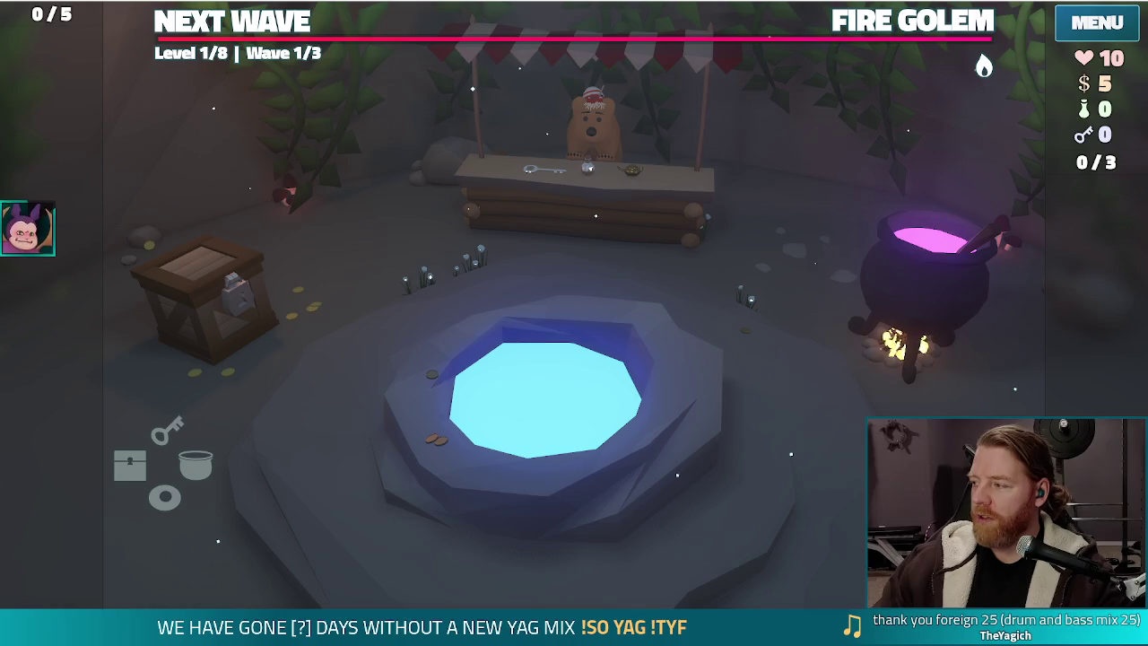
drag(1147, 53, 486, 48)
- Maximize the TODO note, paste the Ireland and Palestine flag images below the scared-face emoji, then minimize it
double_click(486, 49)
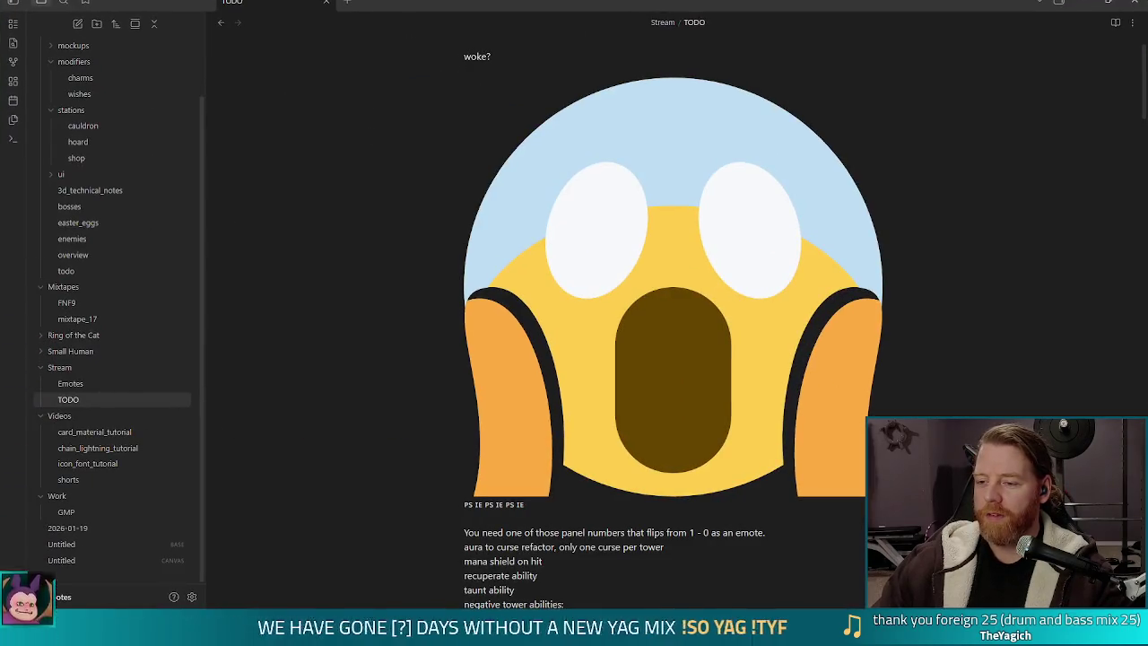
drag(464, 55, 637, 87)
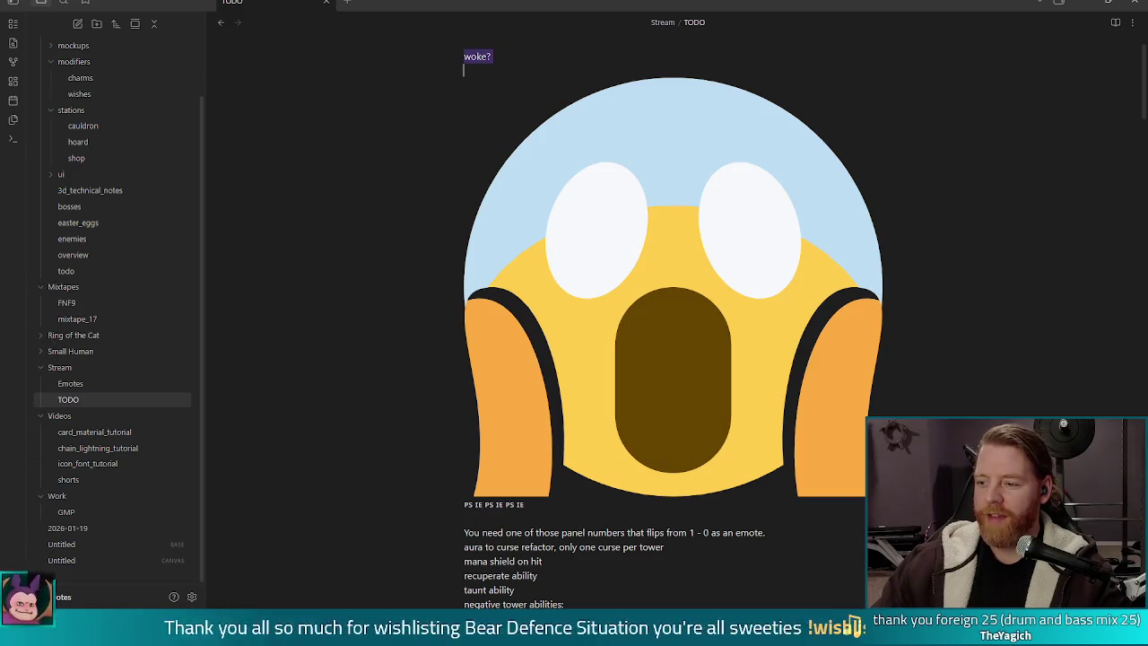
click(569, 517)
key(Return)
key(Return)
key(Return)
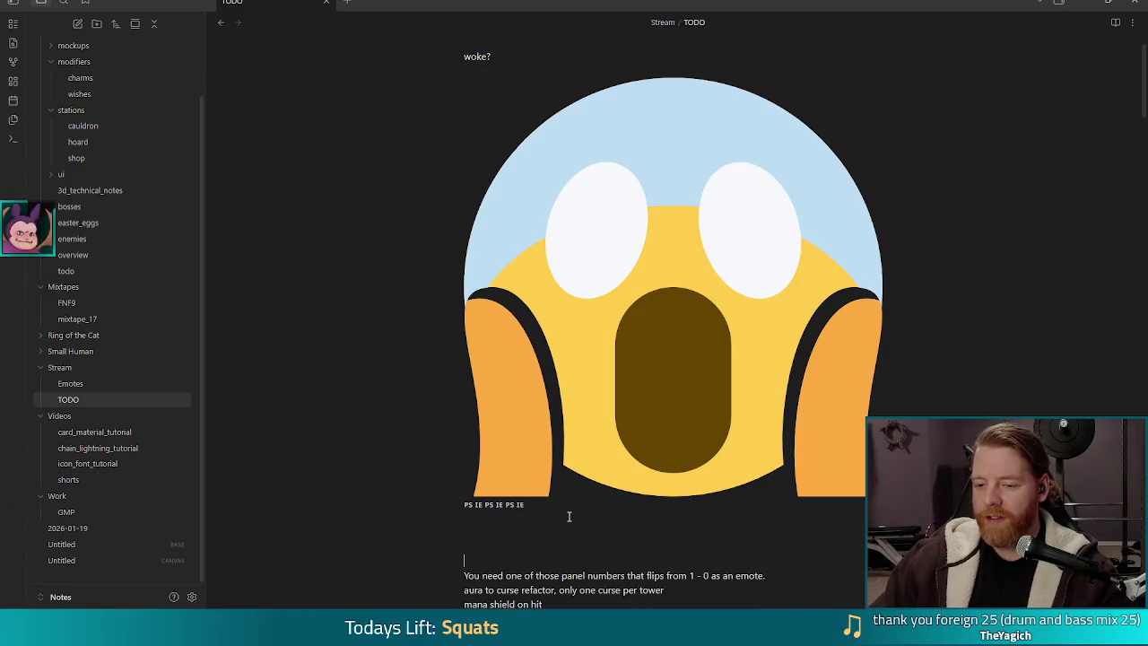
scroll(569, 517, down, 3)
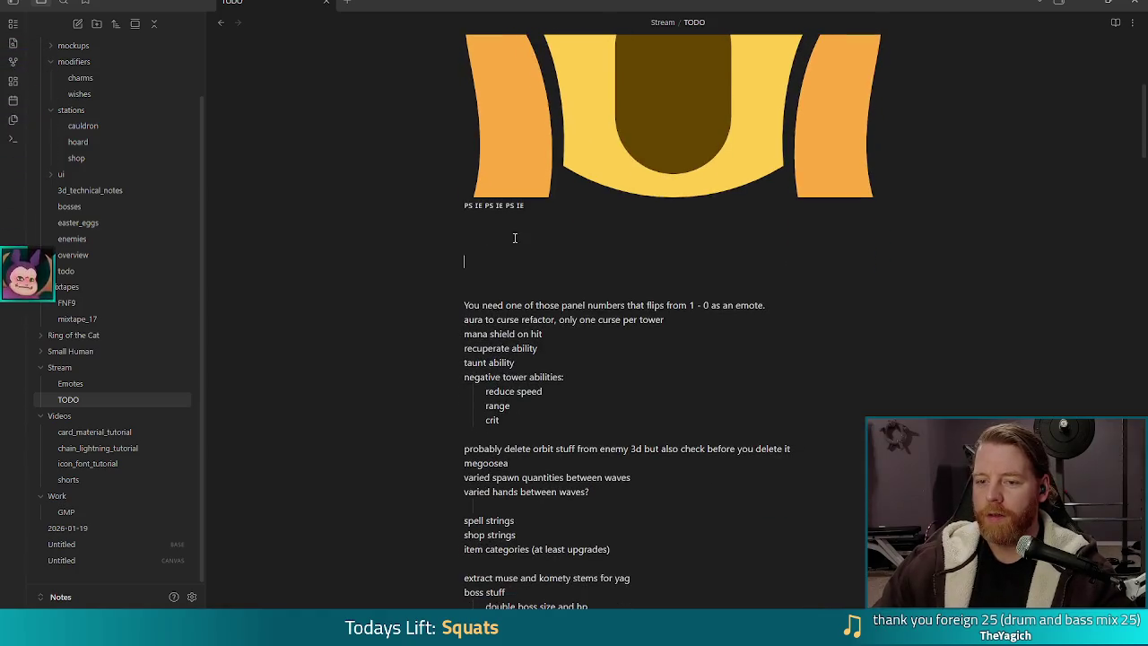
key(ctrl+v)
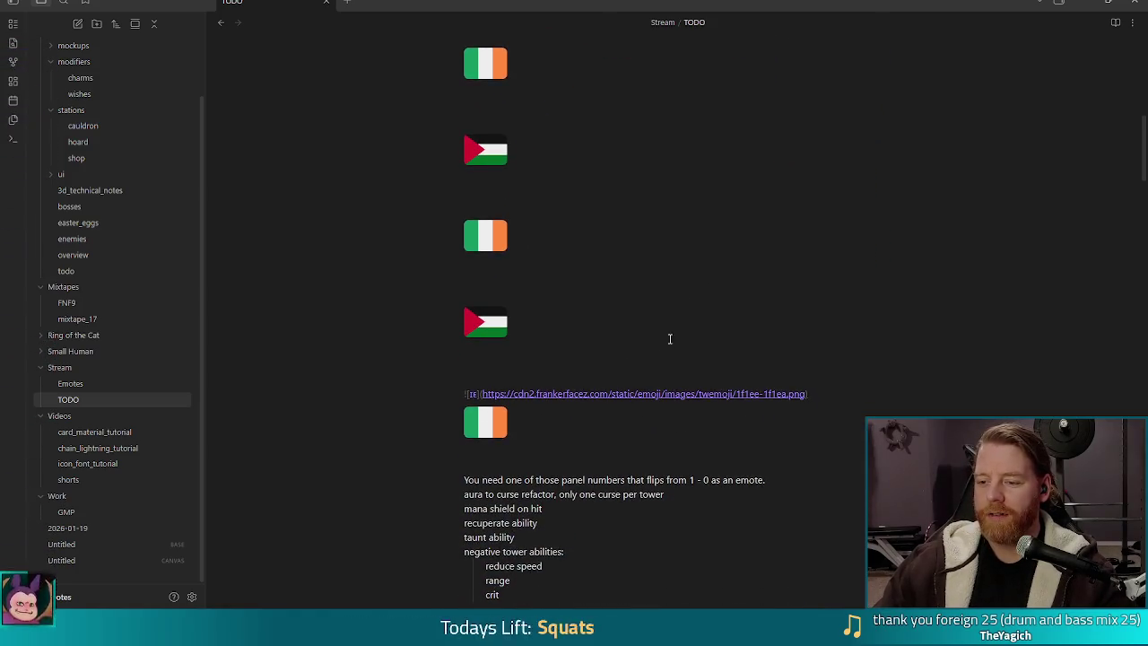
scroll(725, 359, up, 5)
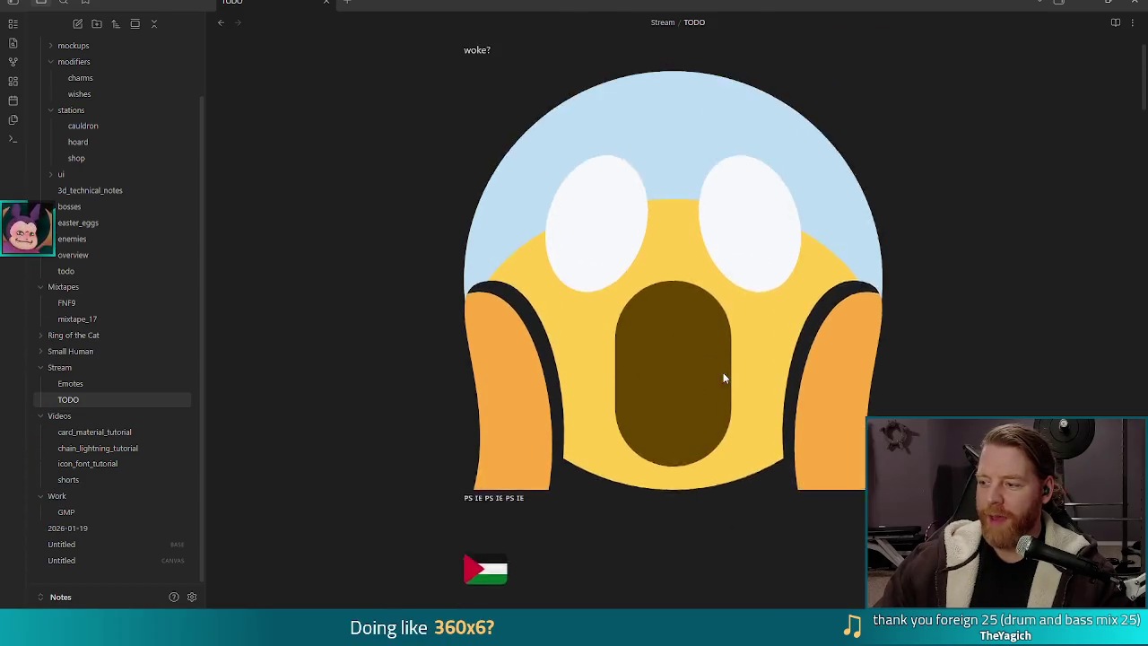
scroll(725, 377, up, 2)
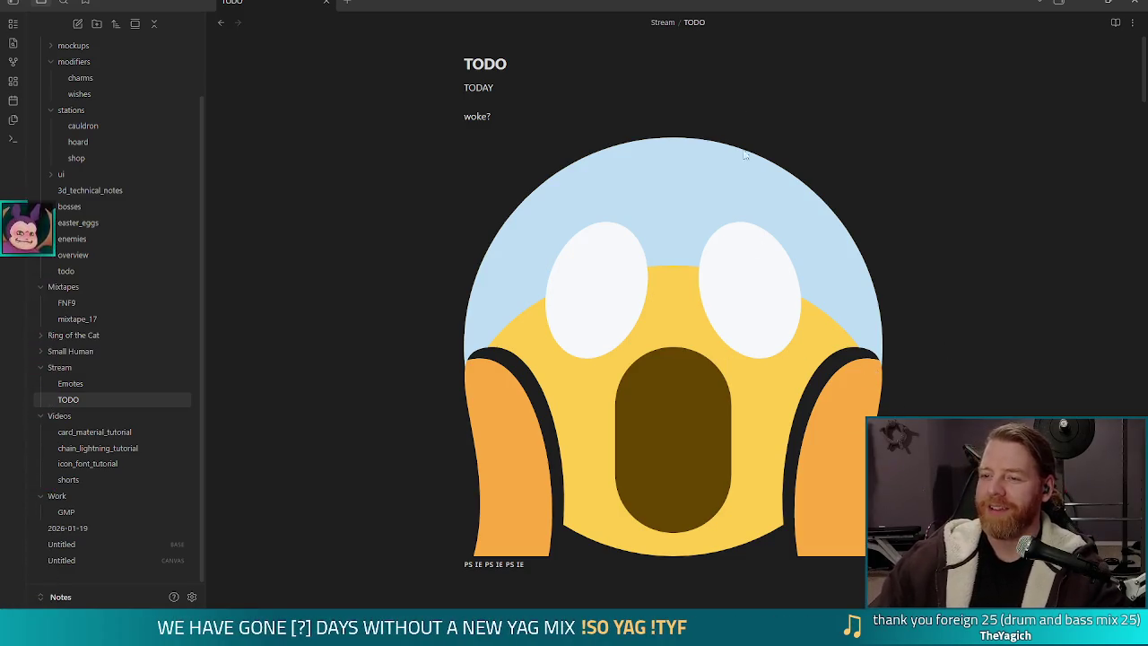
key(super+Down)
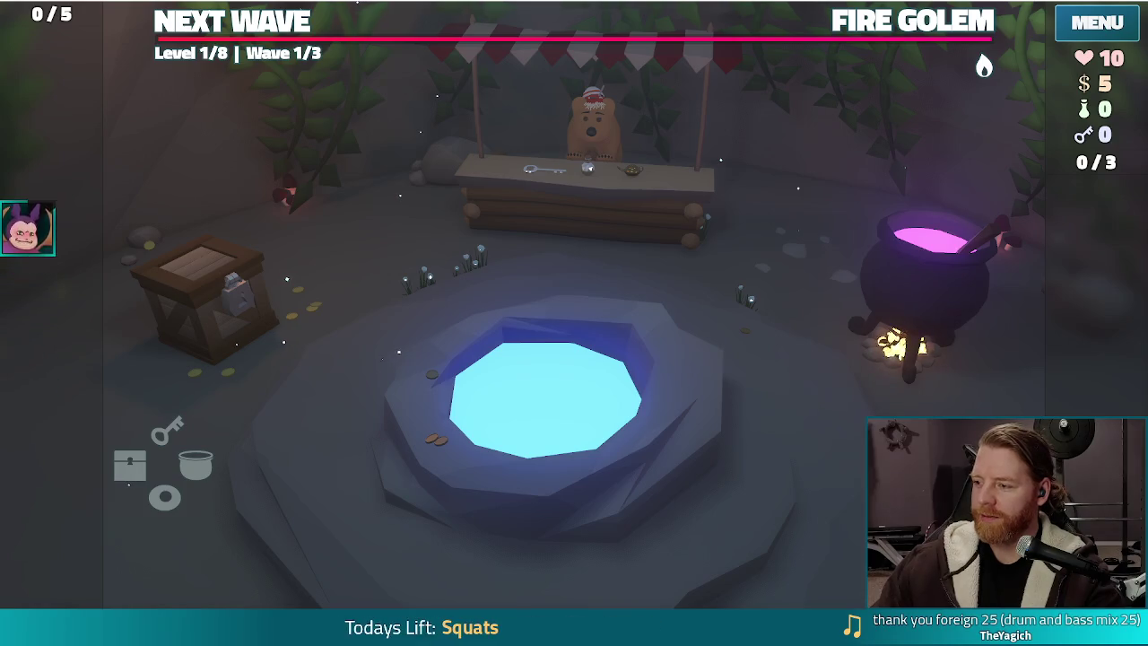
- Show the Level 1 Fire Golem wave panel with all three waves' hit points and resistances
click(872, 27)
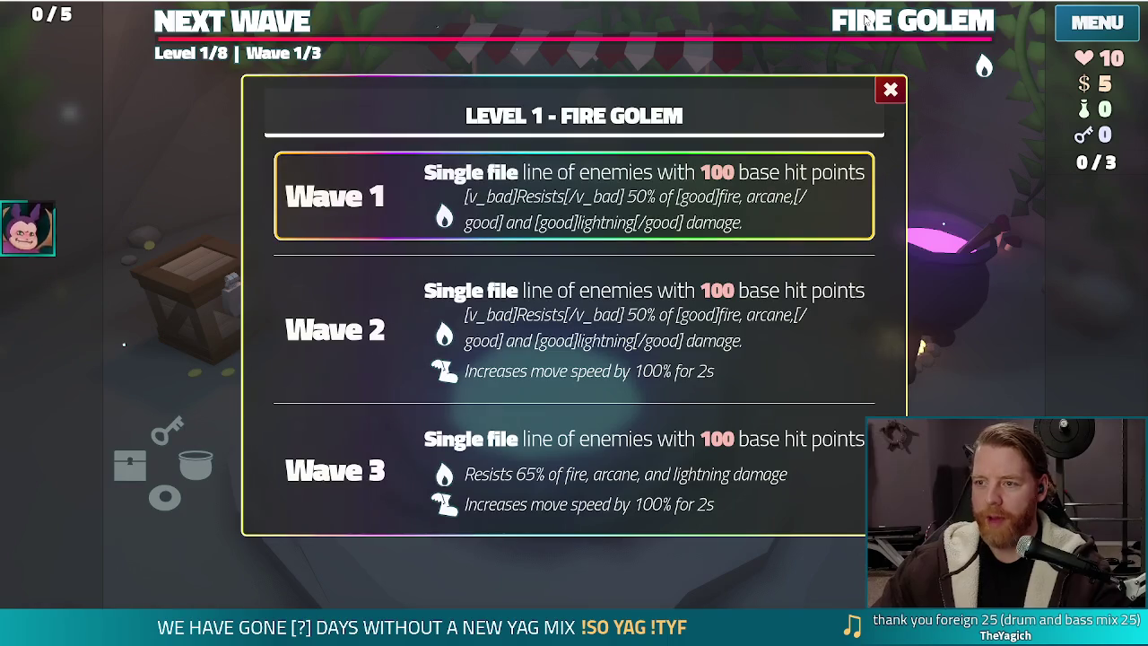
- Close the Level 1 – Fire Golem wave dialog to return to the Wave 1/3 camp
click(926, 261)
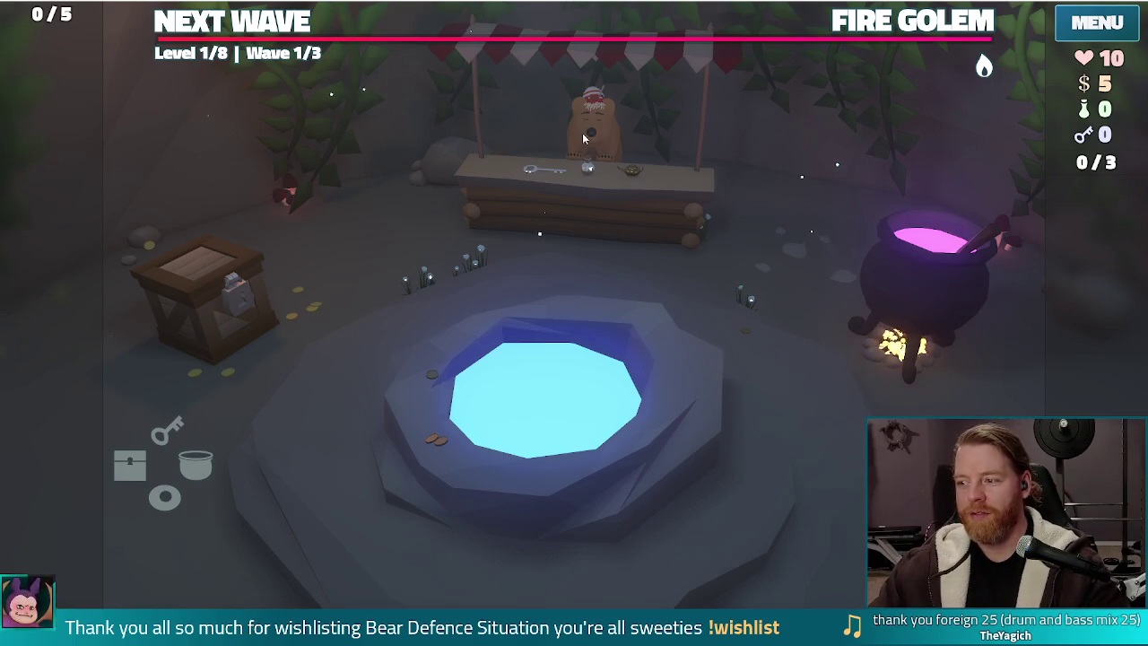
- Run set_ability curse_temperance in the in-game console
key(grave)
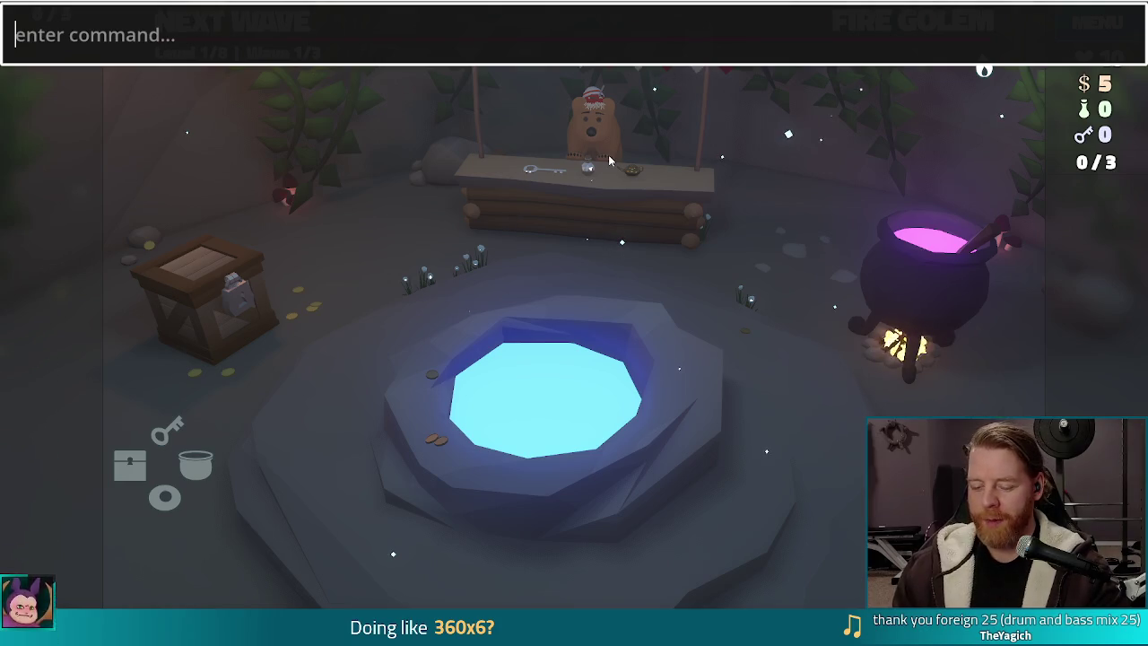
text(set_ability curse_temperance)
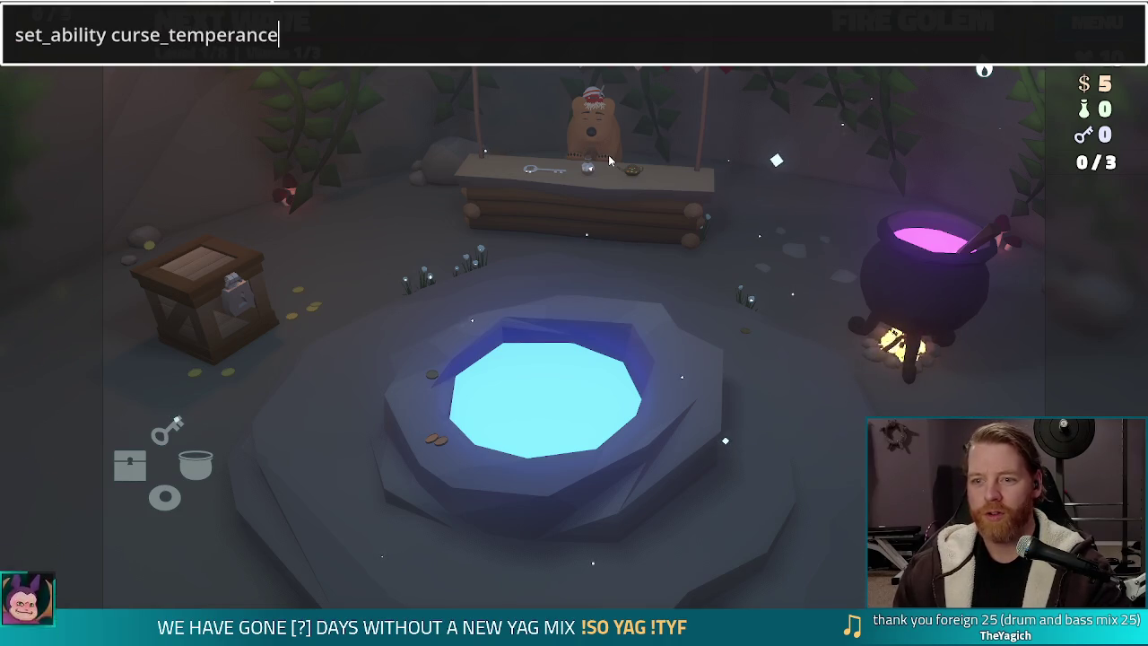
key(Return)
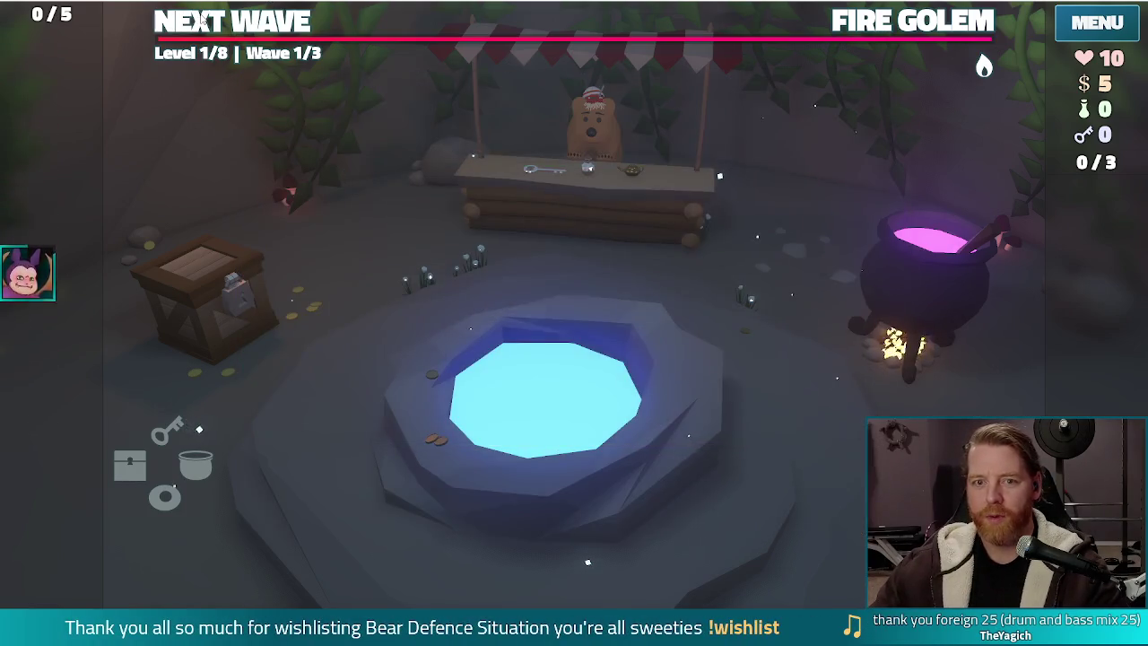
- Play the King of Water card as a ballista tower in the map centre
click(205, 19)
click(334, 546)
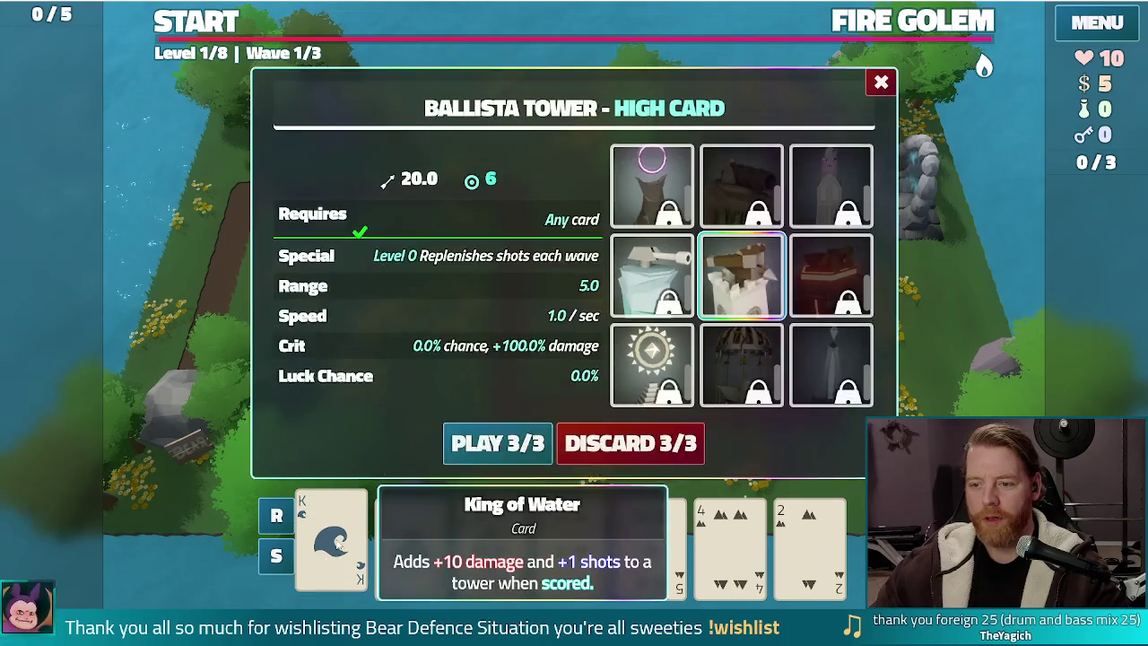
click(497, 443)
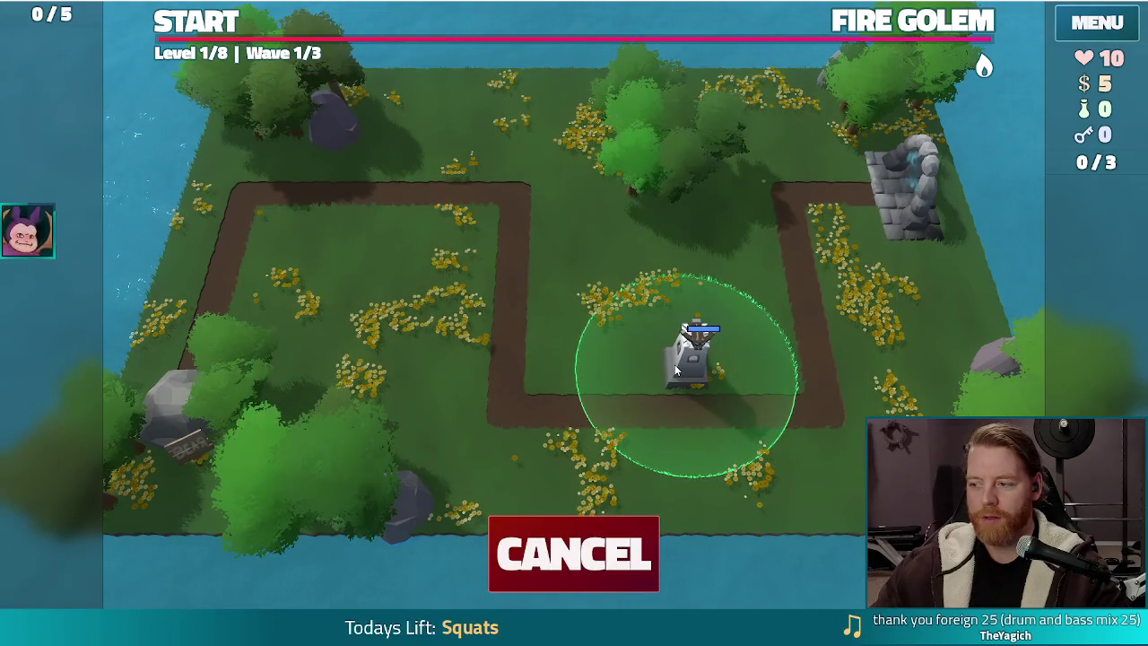
click(677, 370)
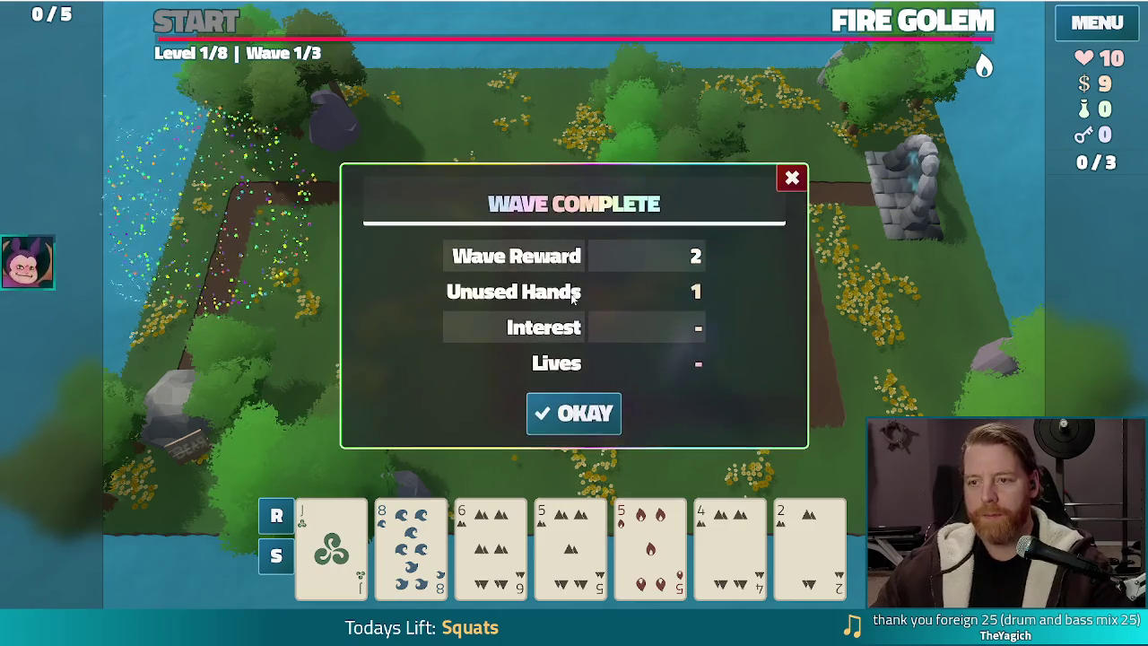
- Accept the Wave Complete reward, raising money from 5 to 9
click(581, 413)
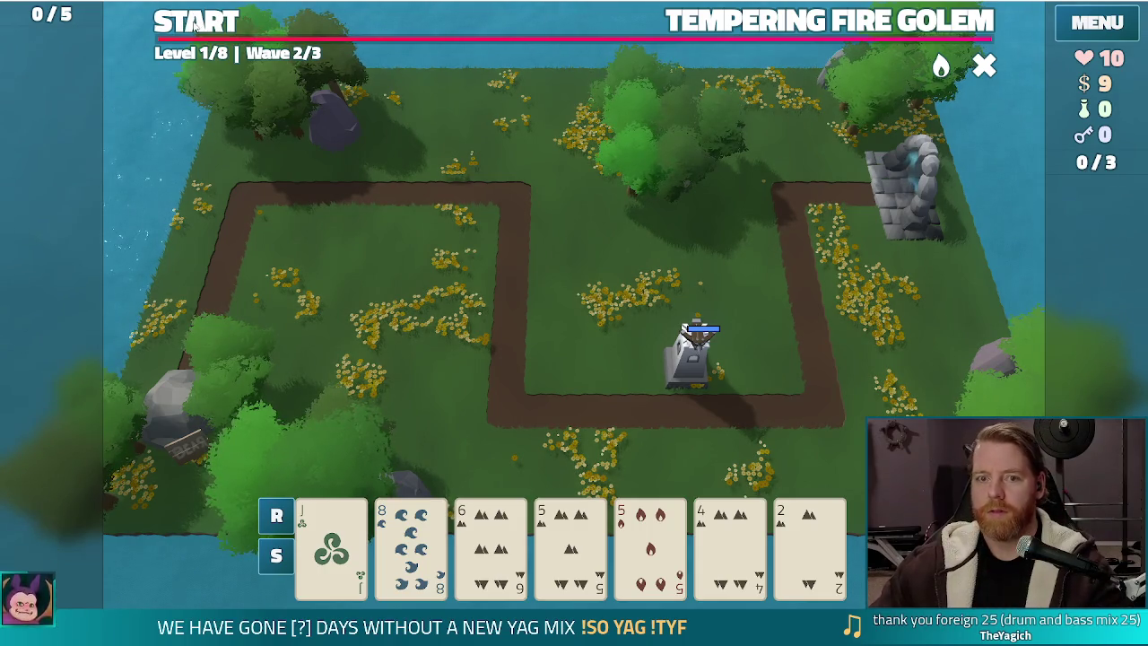
- Start wave 2, pause, place a Pair ballista beside the top-left path, then unpause
click(229, 29)
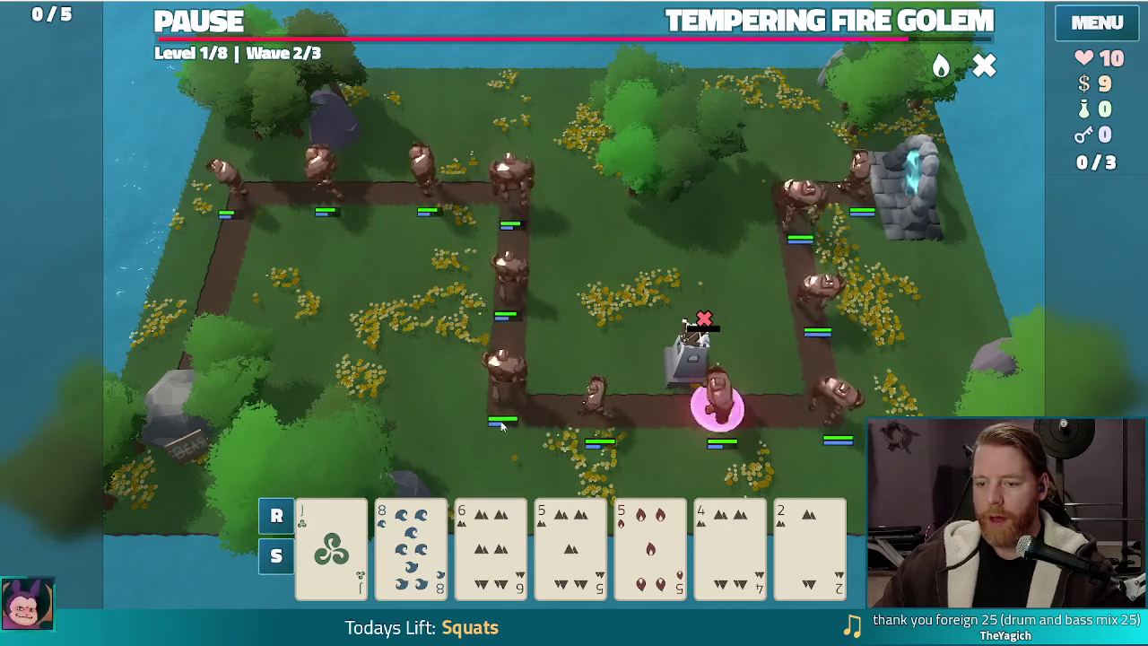
key(space)
click(571, 547)
click(651, 547)
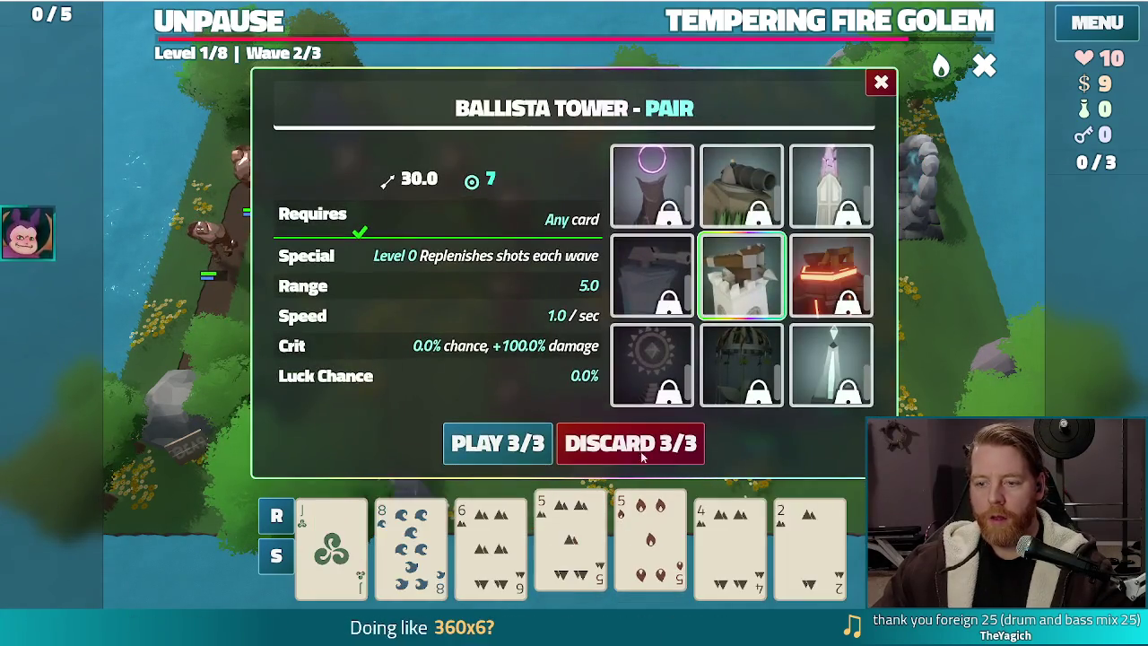
click(448, 433)
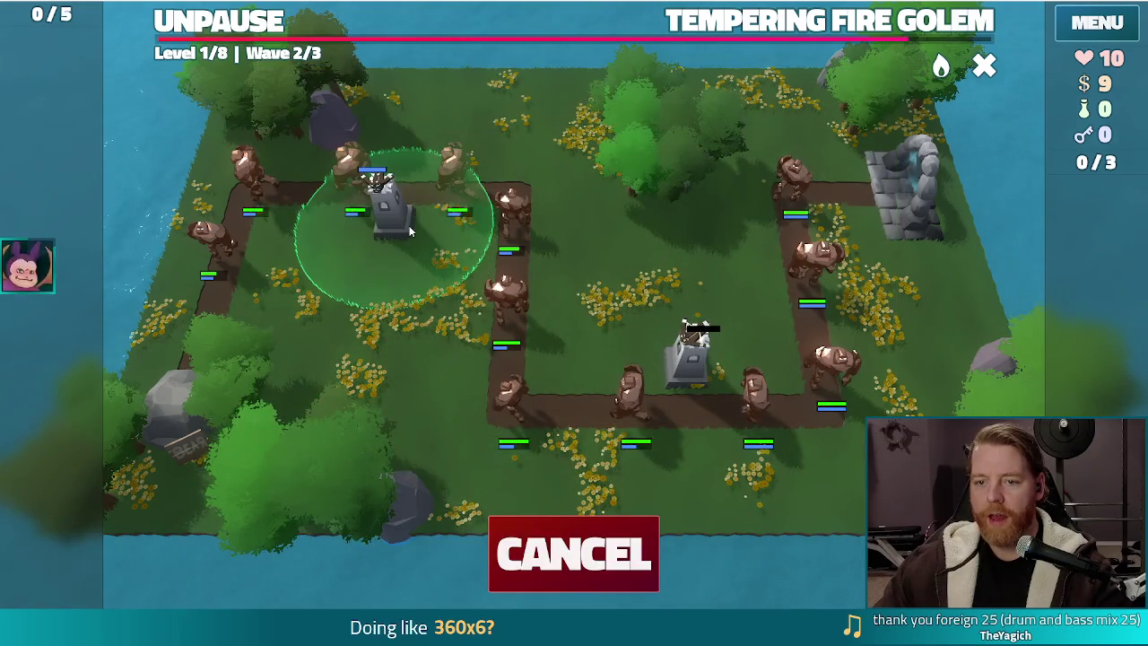
click(386, 190)
click(242, 32)
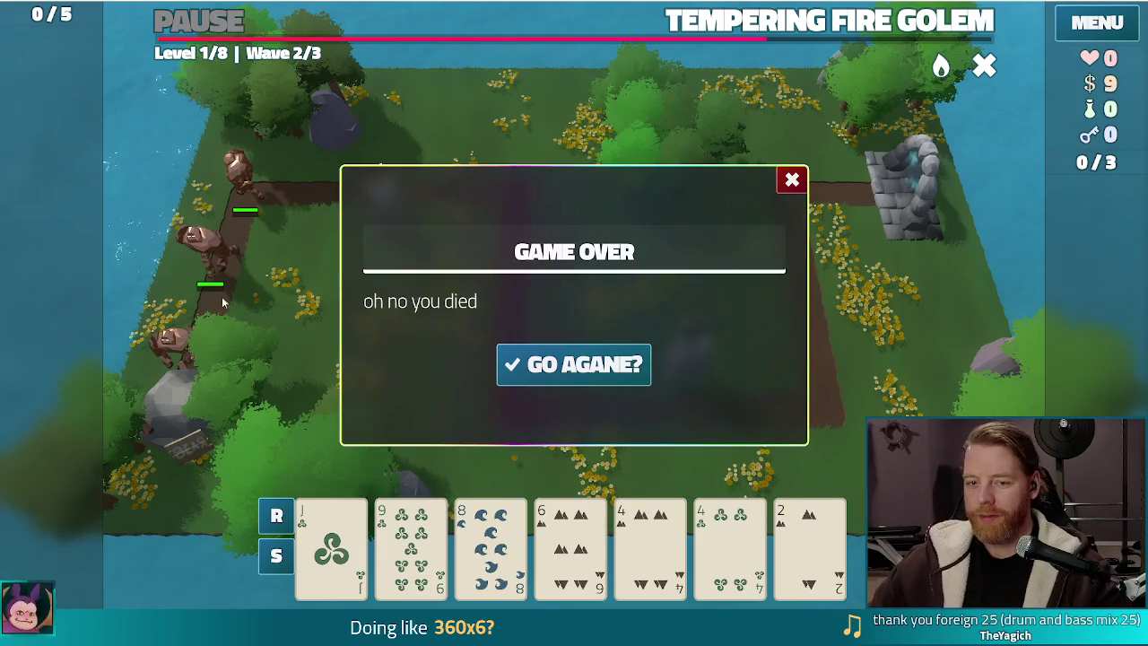
- Dismiss Game Over, quit the game, and open the Enemy node's script in the enemy scene
click(792, 179)
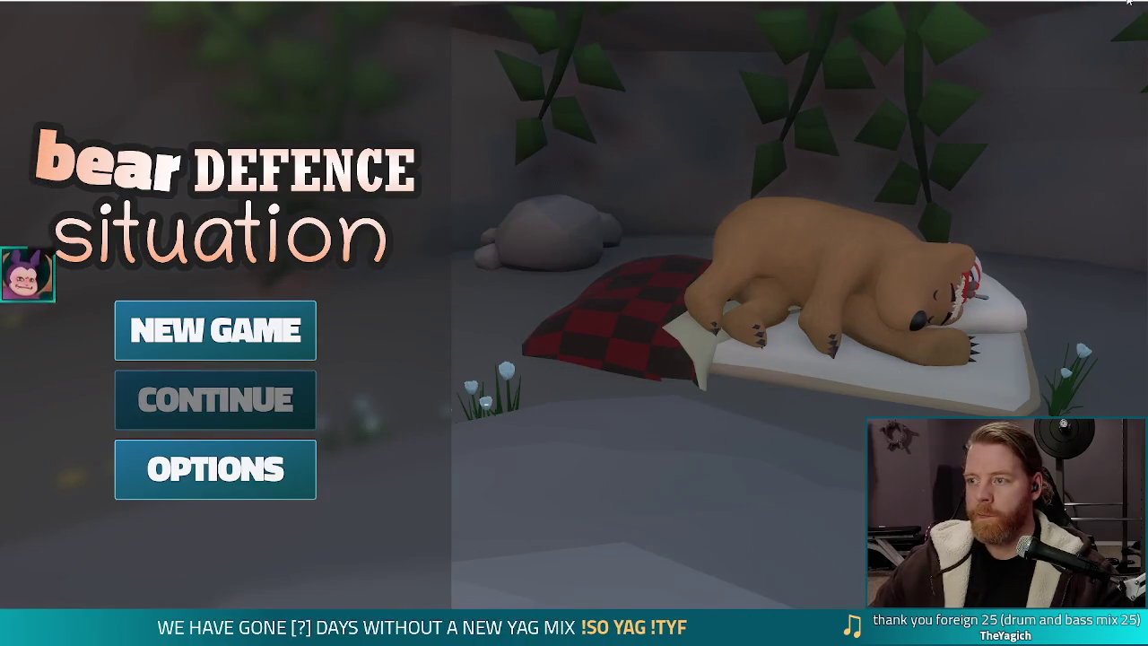
click(1130, 3)
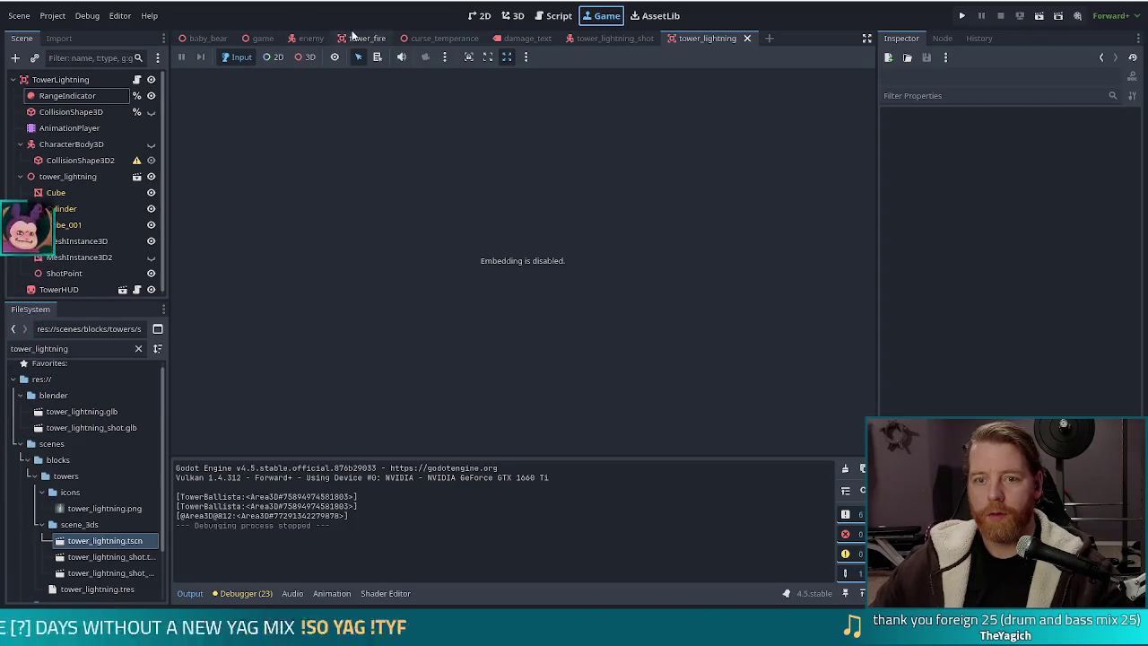
click(311, 38)
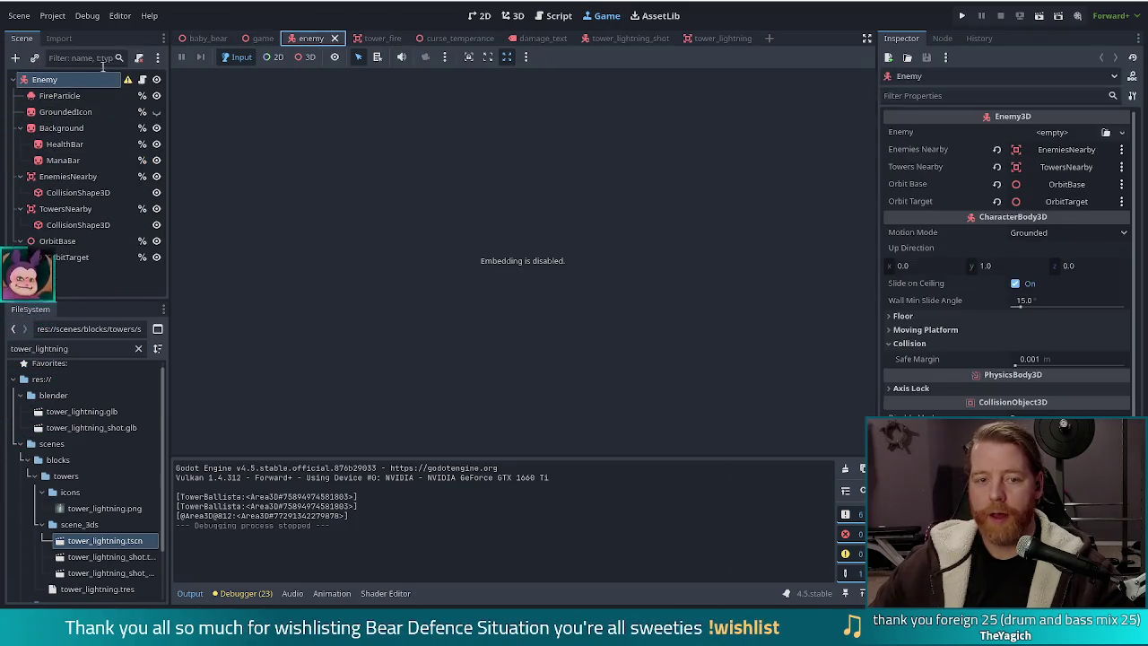
click(142, 79)
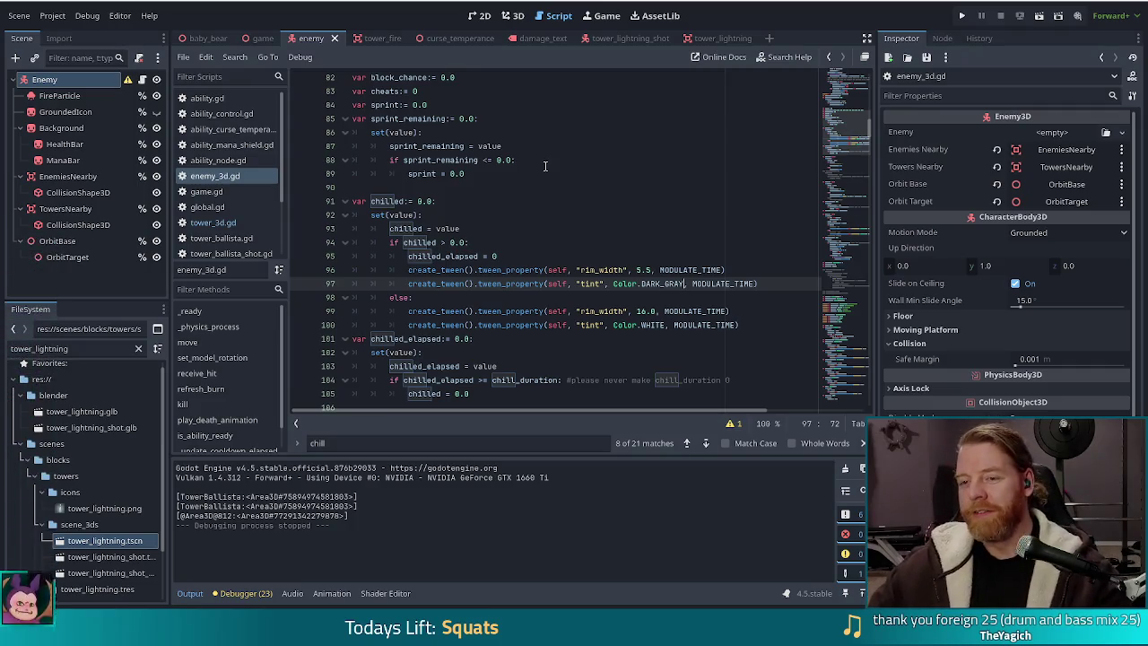
- Review enemy_3d.gd's setters from the chilled threshold check up to the hit_points health bar check
click(530, 243)
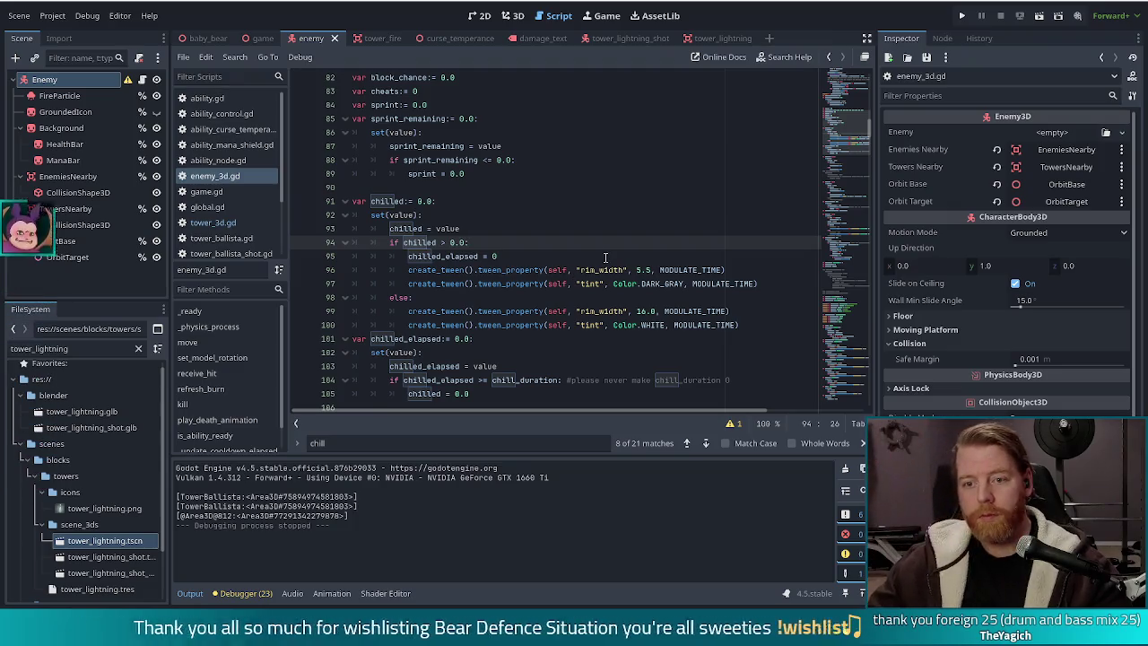
click(606, 258)
scroll(850, 130, up, 4)
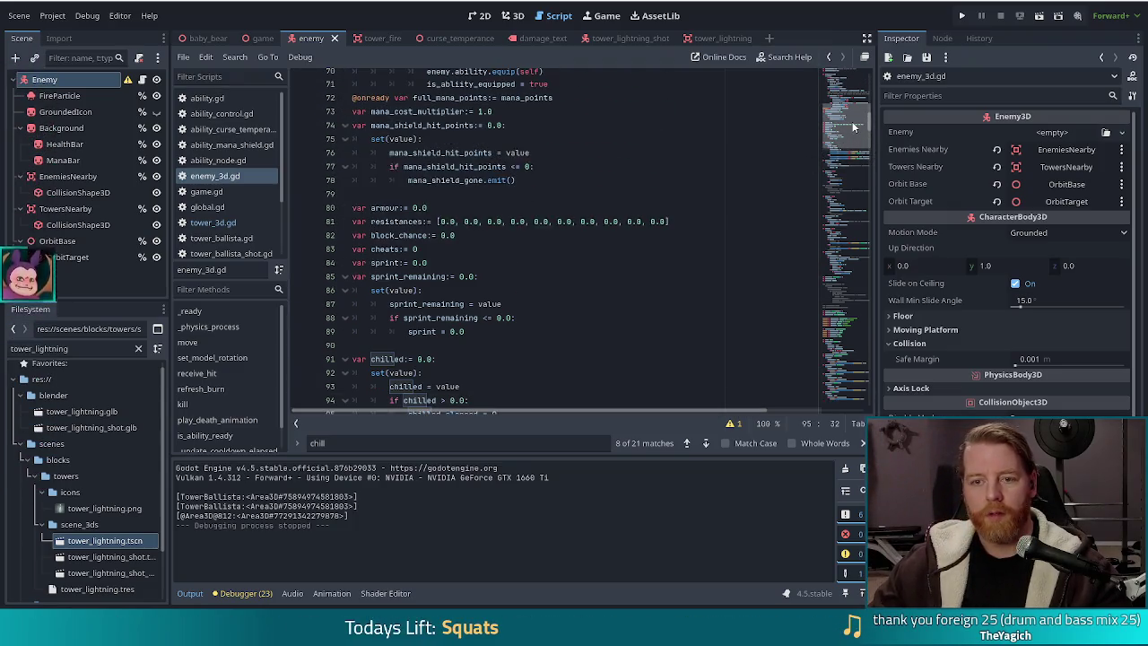
scroll(853, 128, up, 11)
click(509, 200)
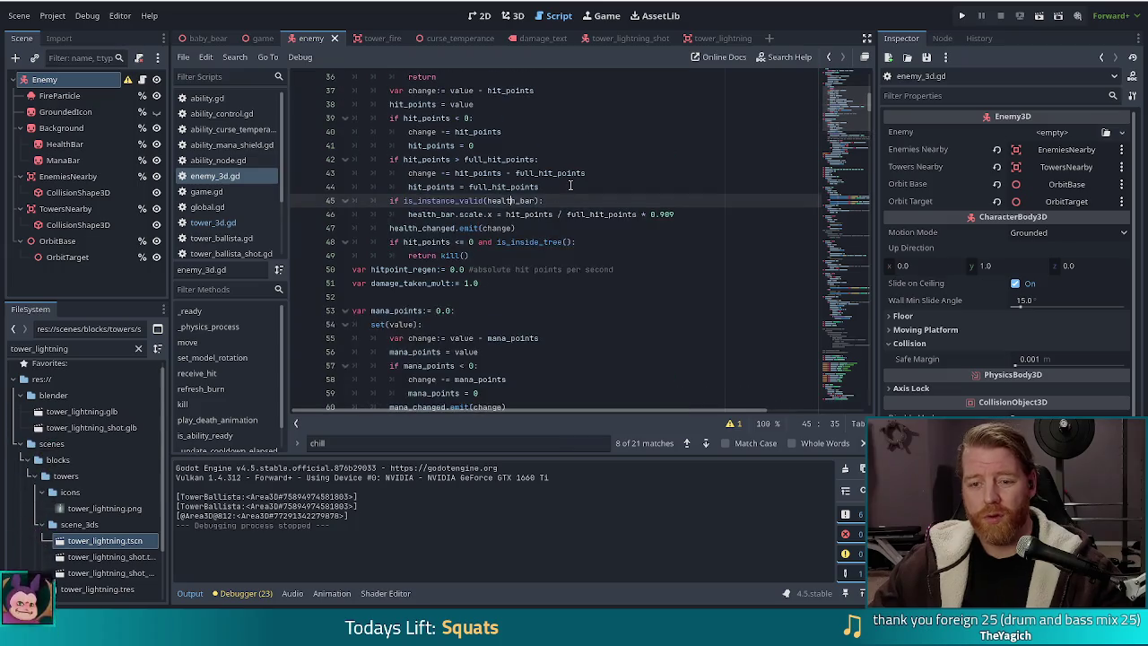
key(ctrl+f)
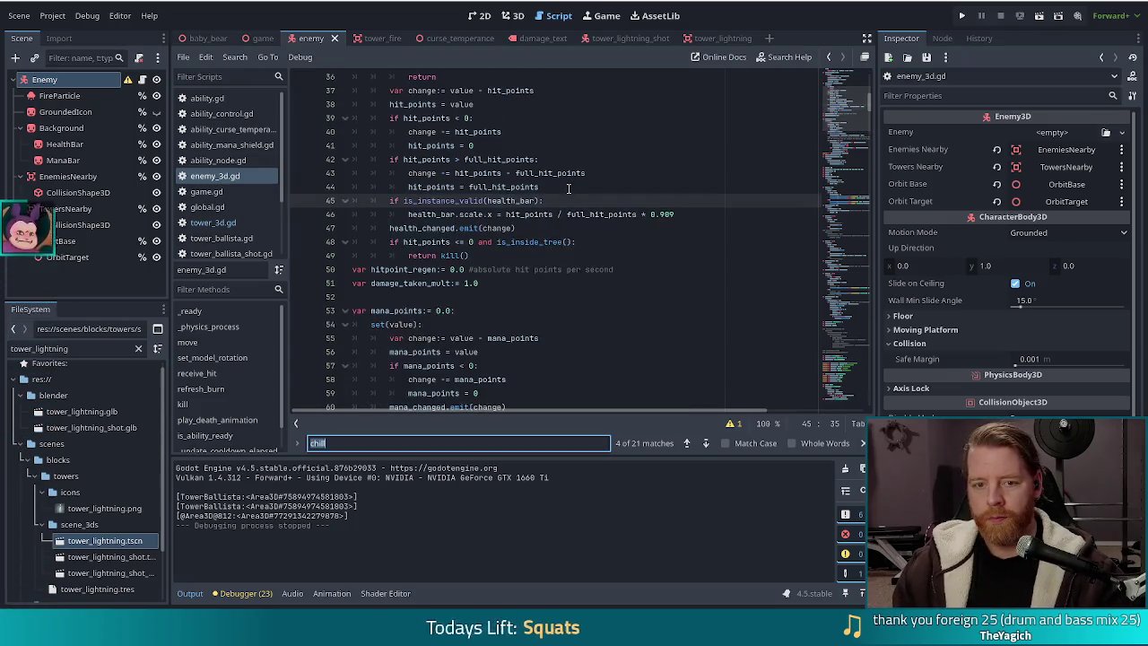
- Search enemy_3d.gd for 'modul', step through three matches, then scroll to the _mesh_instances declarations
text(modul)
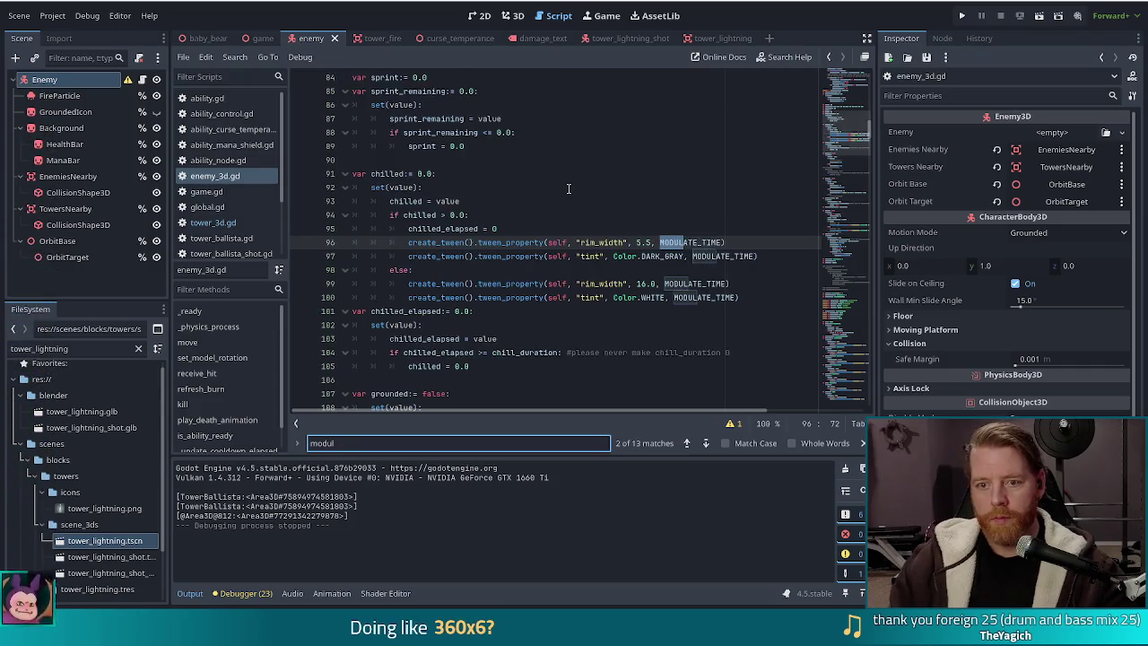
click(706, 444)
click(706, 445)
click(706, 444)
click(706, 444)
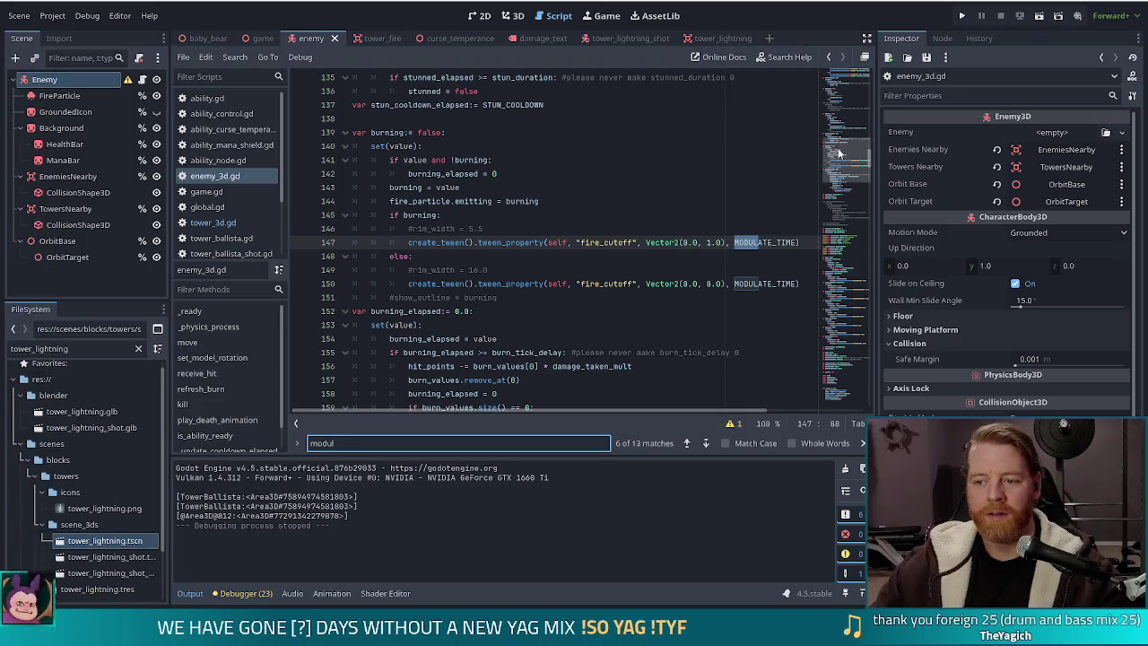
drag(839, 154, 837, 198)
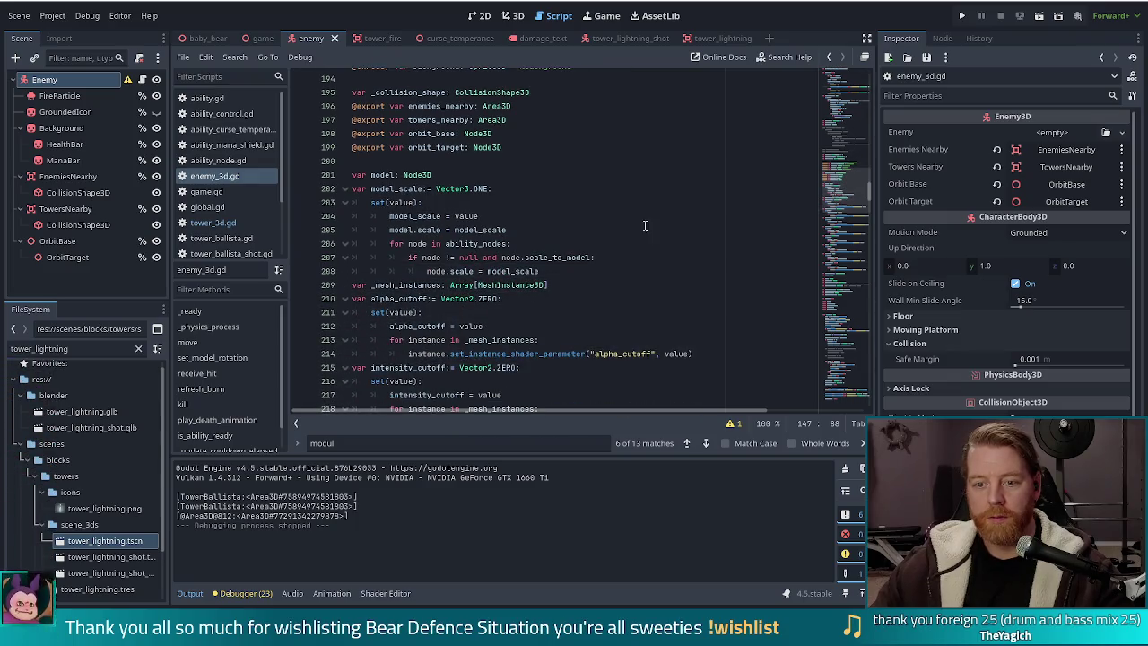
- Insert three '#VISUAL MODS#' comment lines at line 200 above the model declaration
click(548, 244)
click(503, 161)
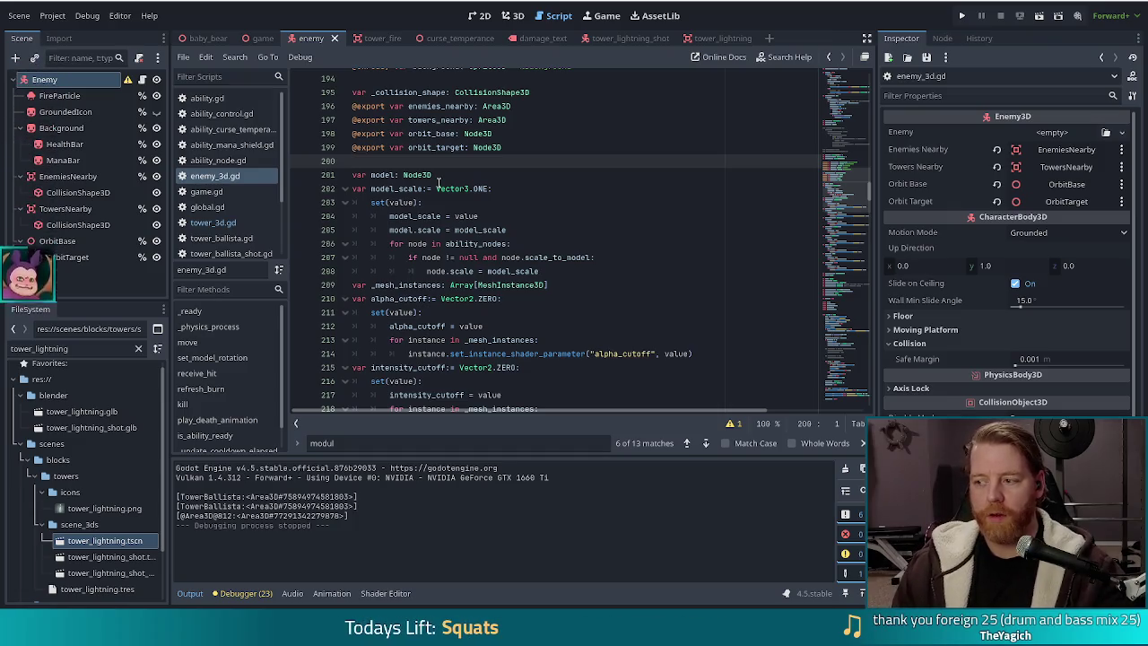
key(Return)
text(#)
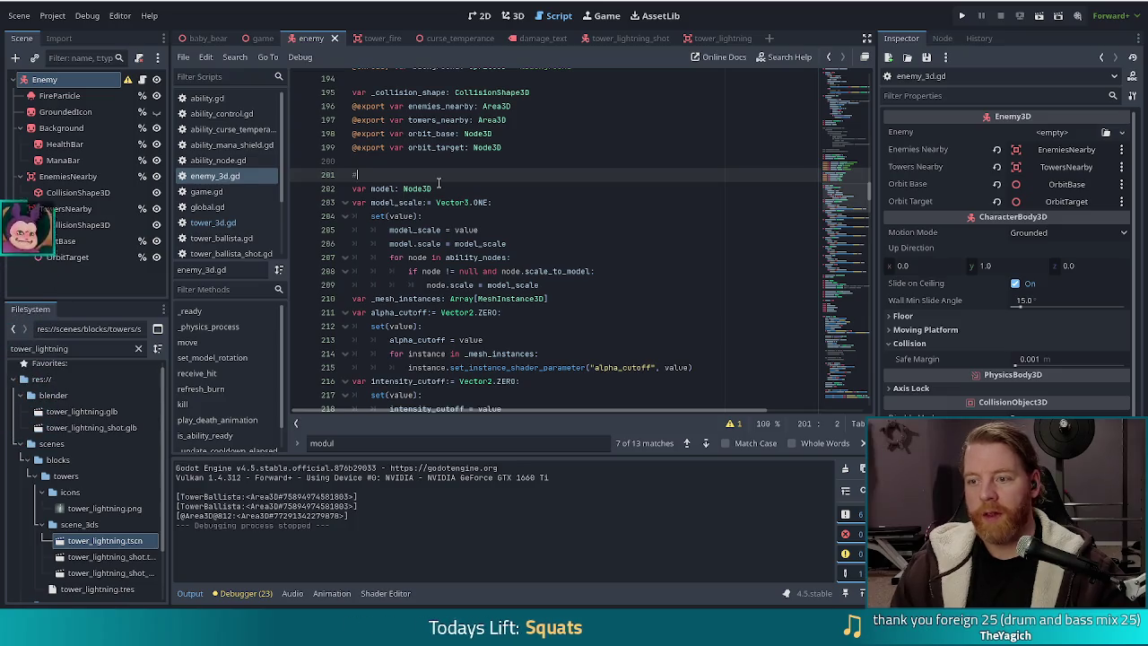
text(M)
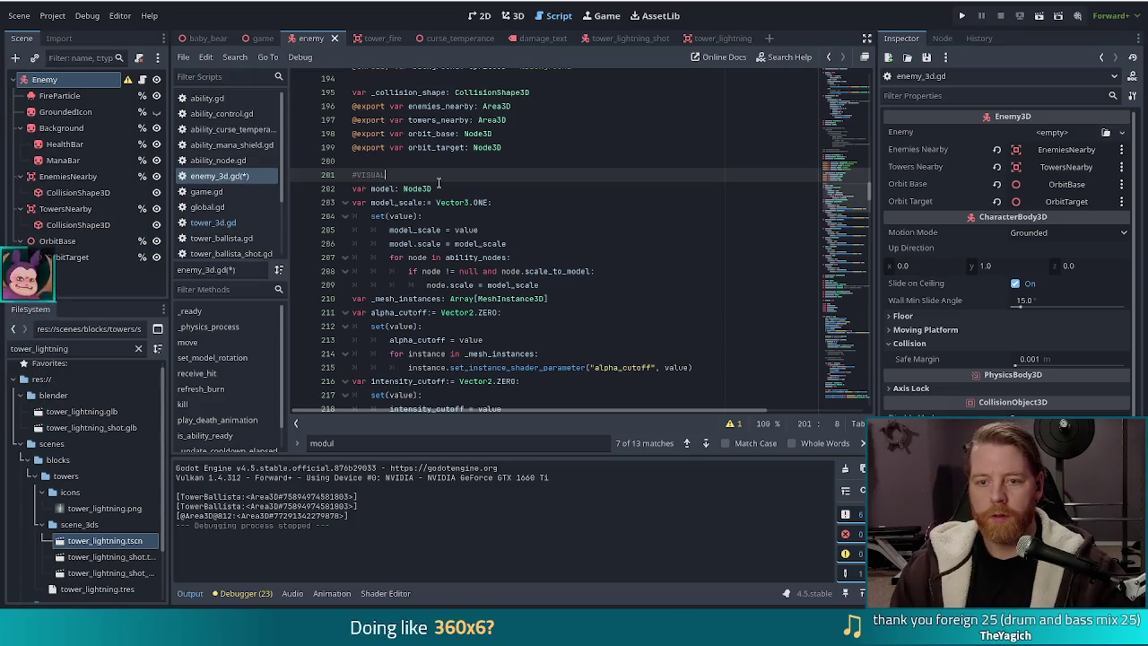
text(ODEL)
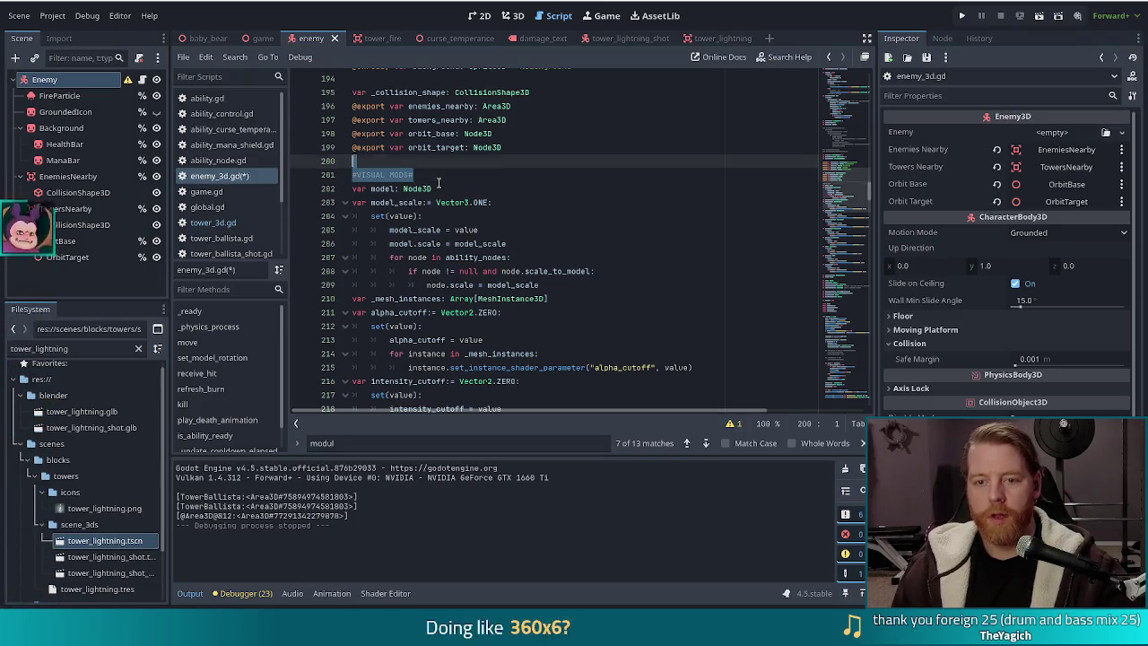
key(ctrl+shift+d)
key(ctrl+shift+d)
key(Return)
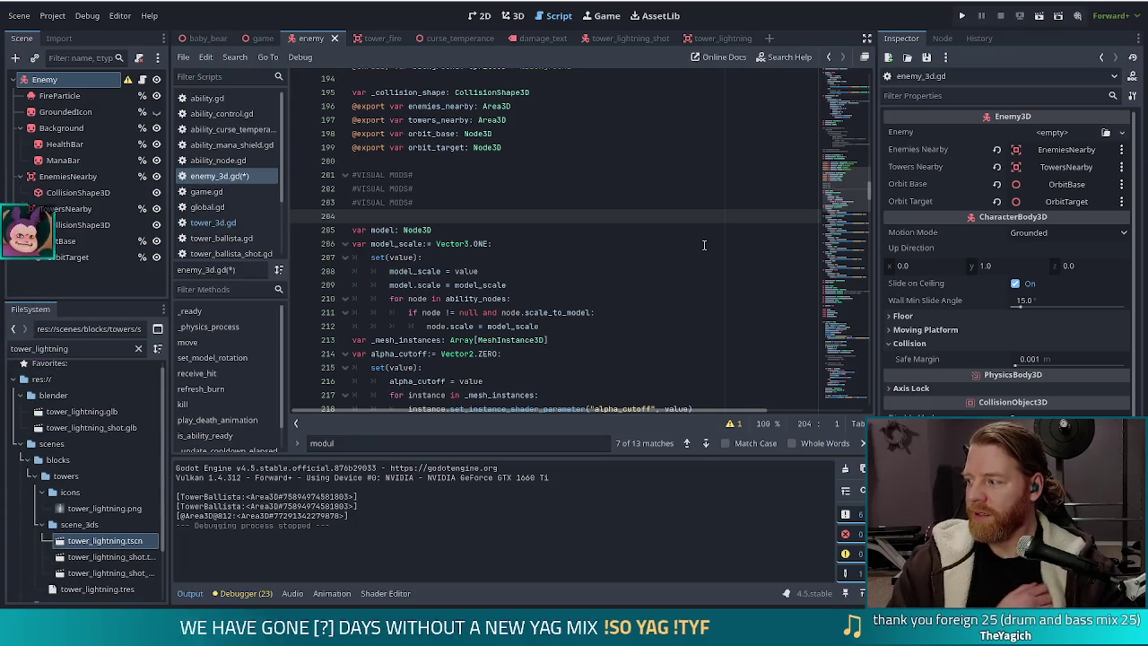
- Move from the model declaration down into the model_scale setter
click(646, 230)
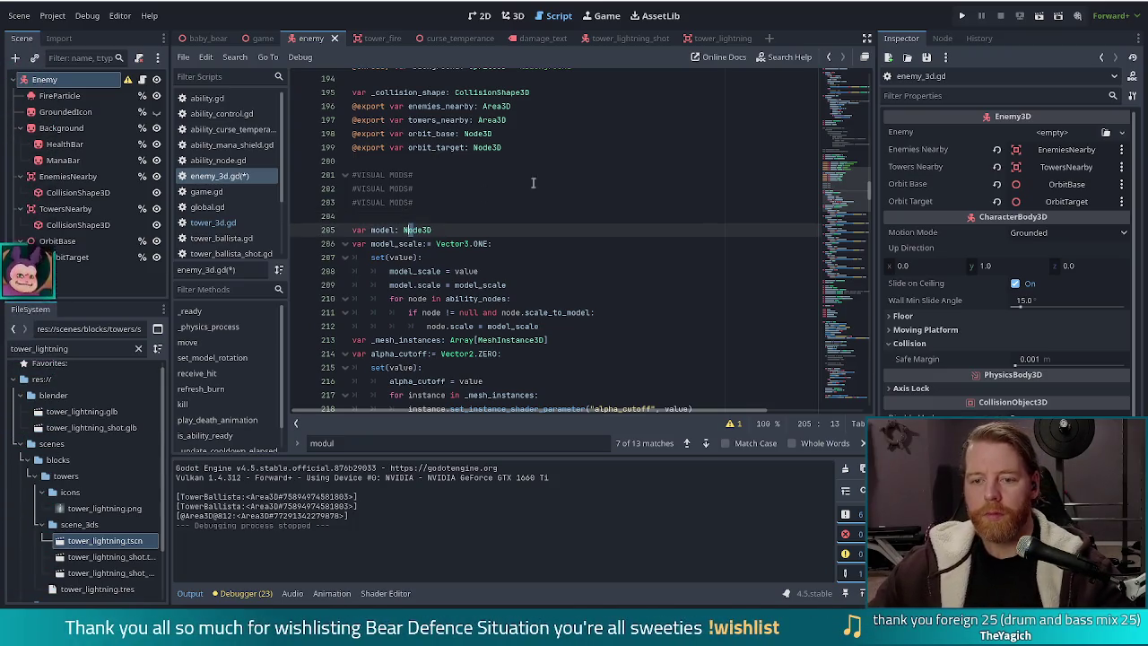
scroll(610, 225, down, 2)
click(579, 201)
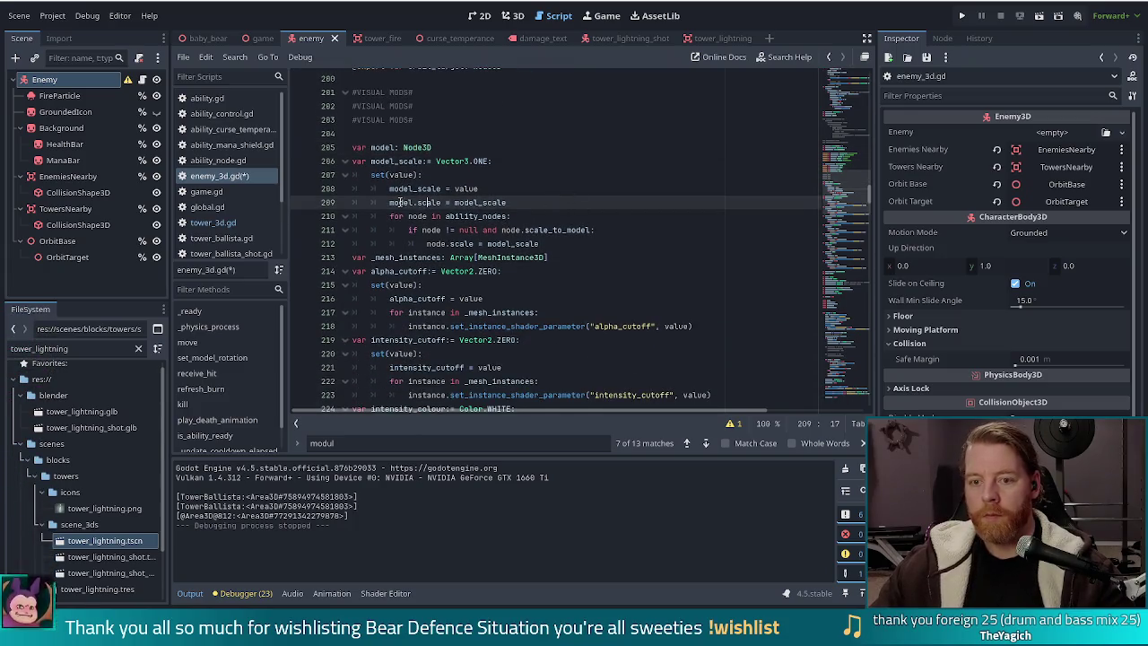
- Inspect the modulate and tint setters on lines 234–243 that pass colours to mesh shaders
scroll(401, 202, down, 4)
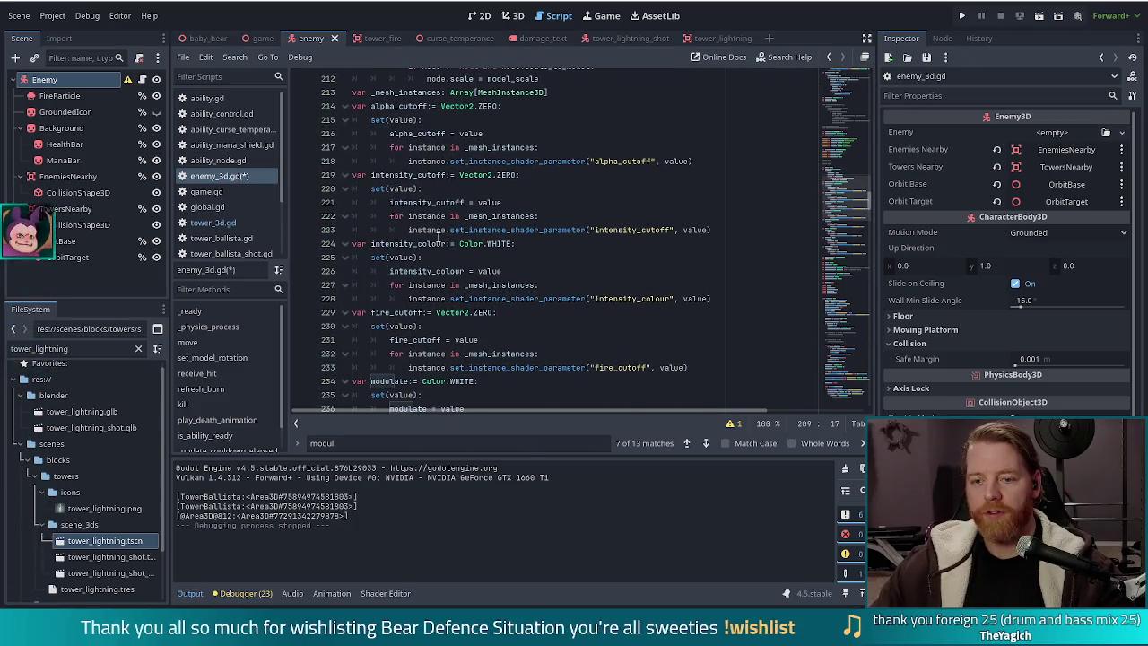
scroll(538, 264, down, 2)
click(471, 285)
scroll(470, 284, down, 2)
click(423, 257)
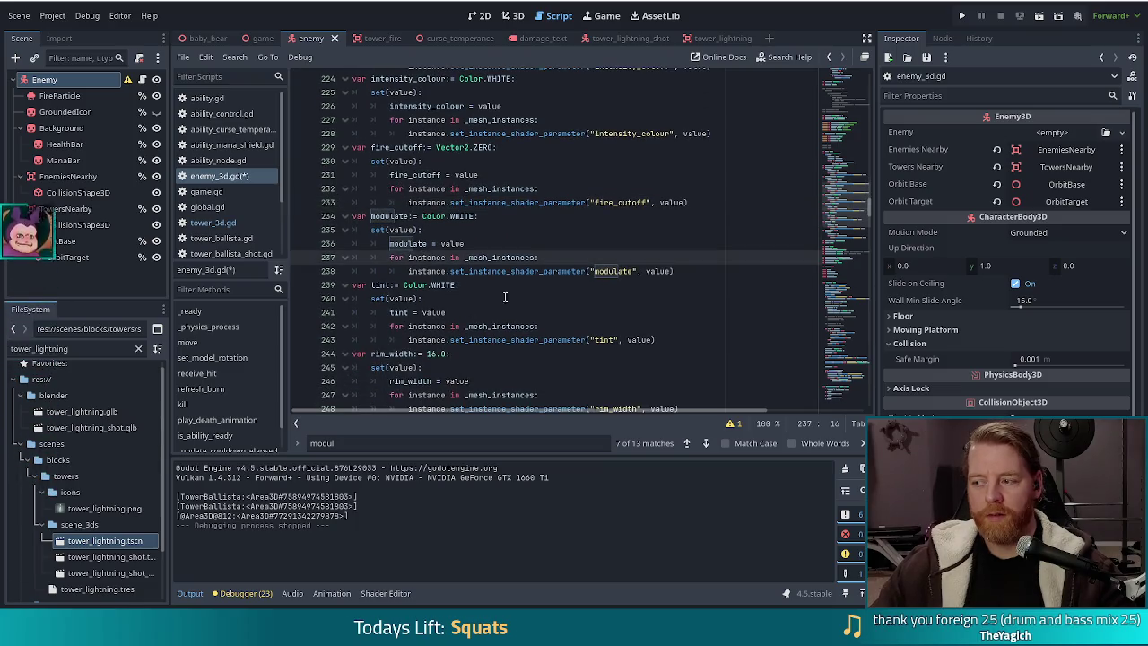
click(511, 312)
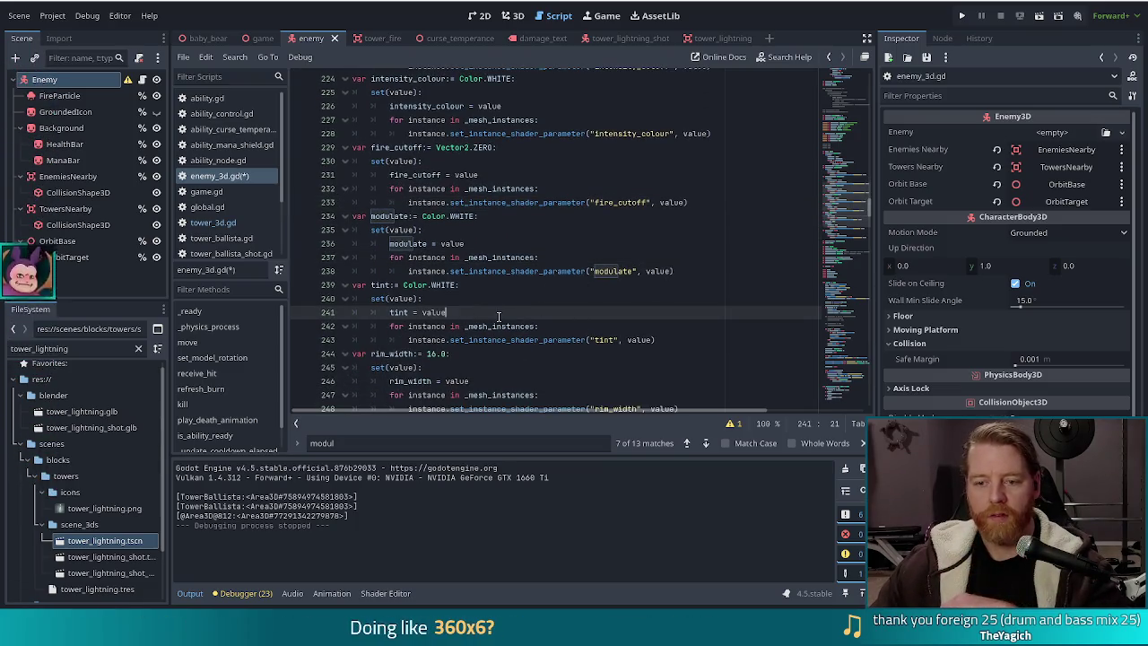
drag(370, 216, 418, 338)
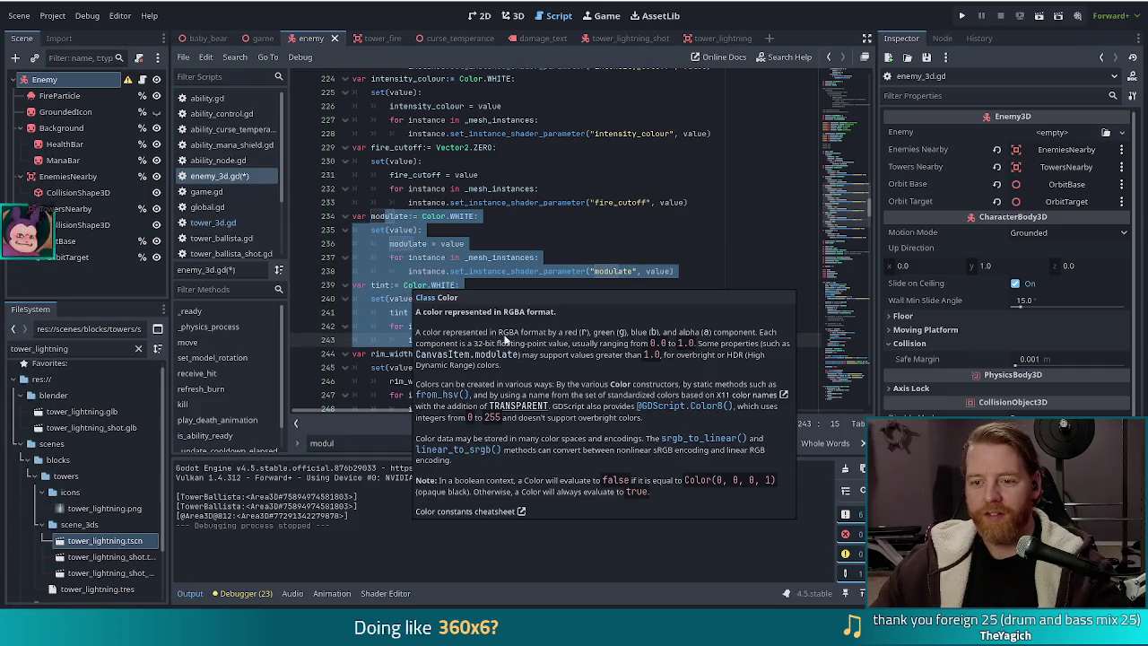
click(525, 230)
click(460, 284)
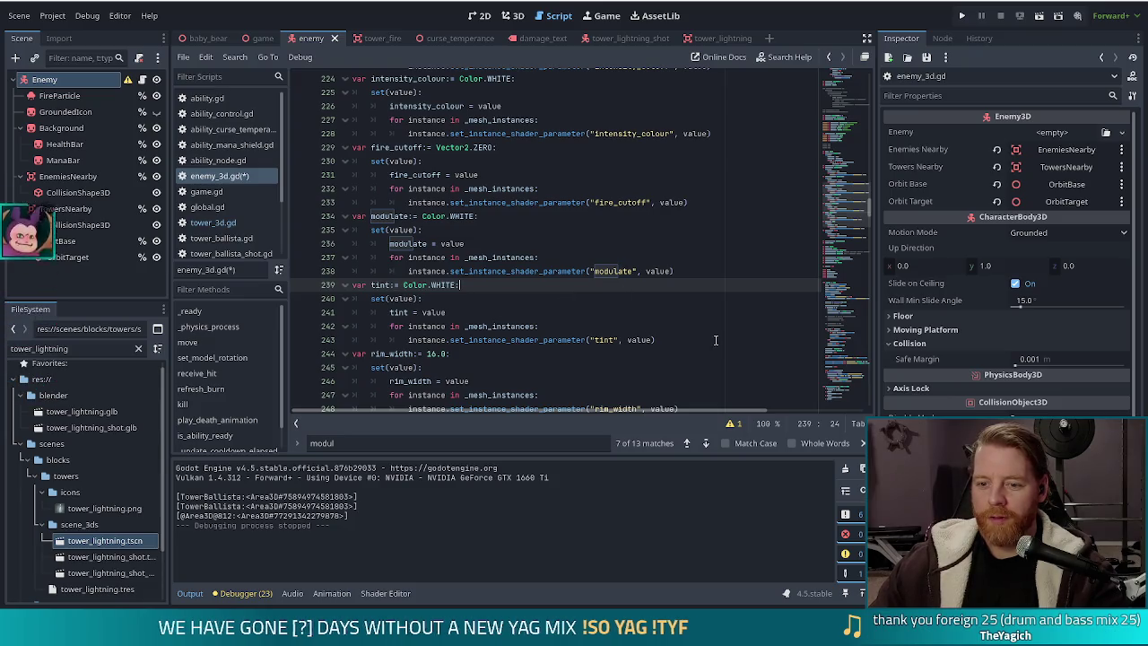
click(668, 339)
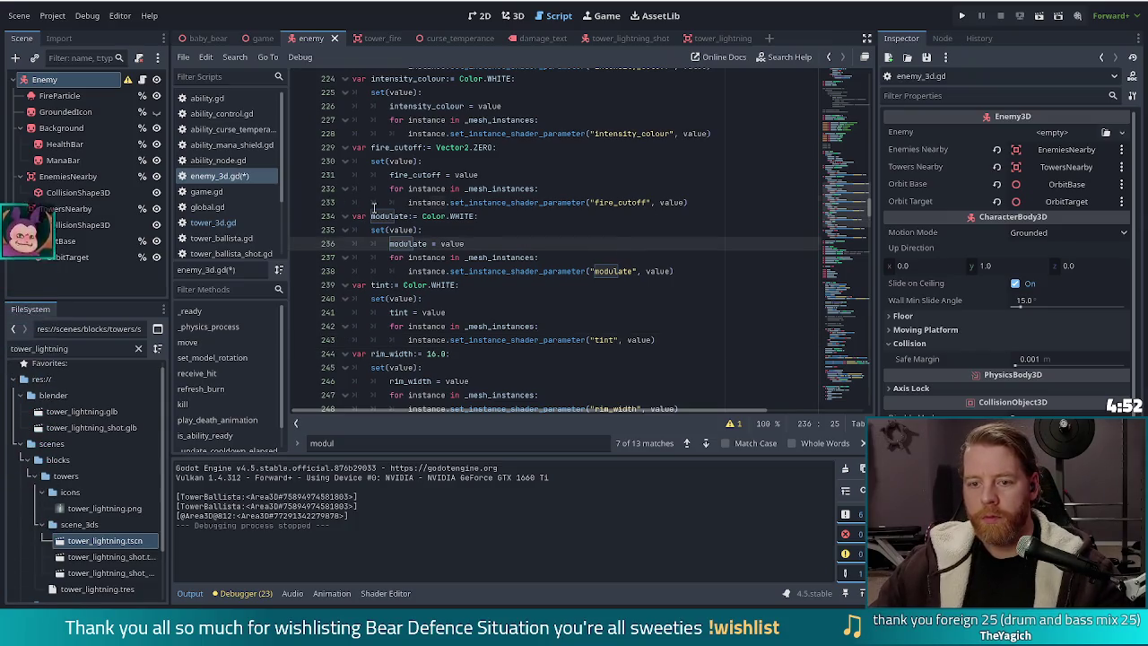
- Select the modulate property and its setter block, lines 234–238, for copying
click(391, 215)
click(426, 284)
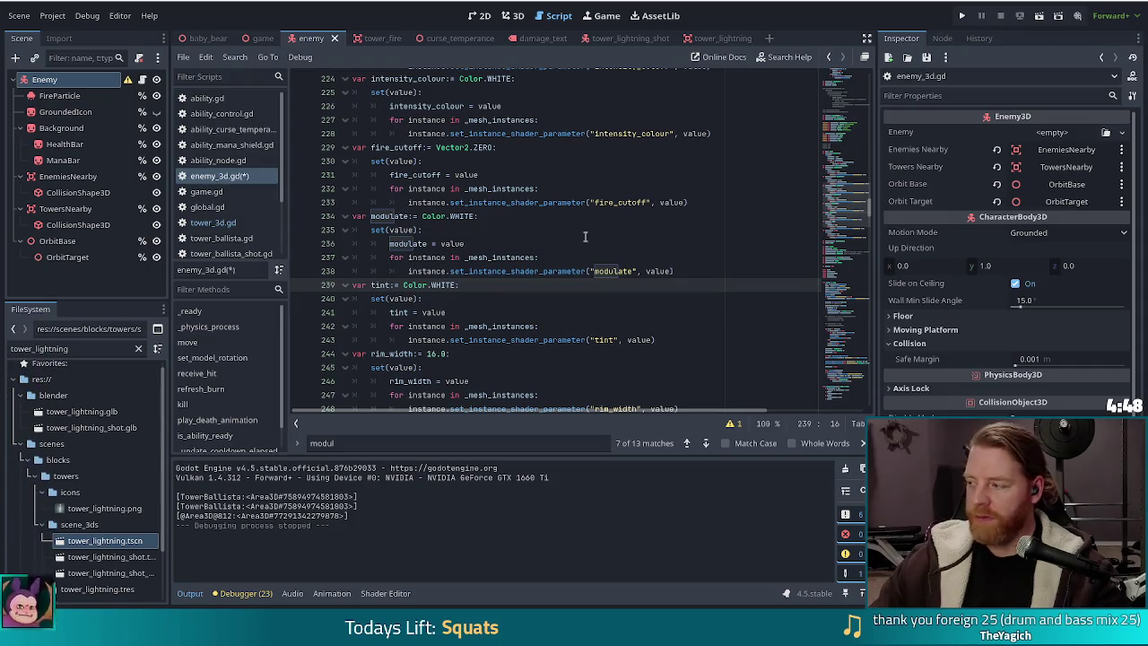
click(487, 258)
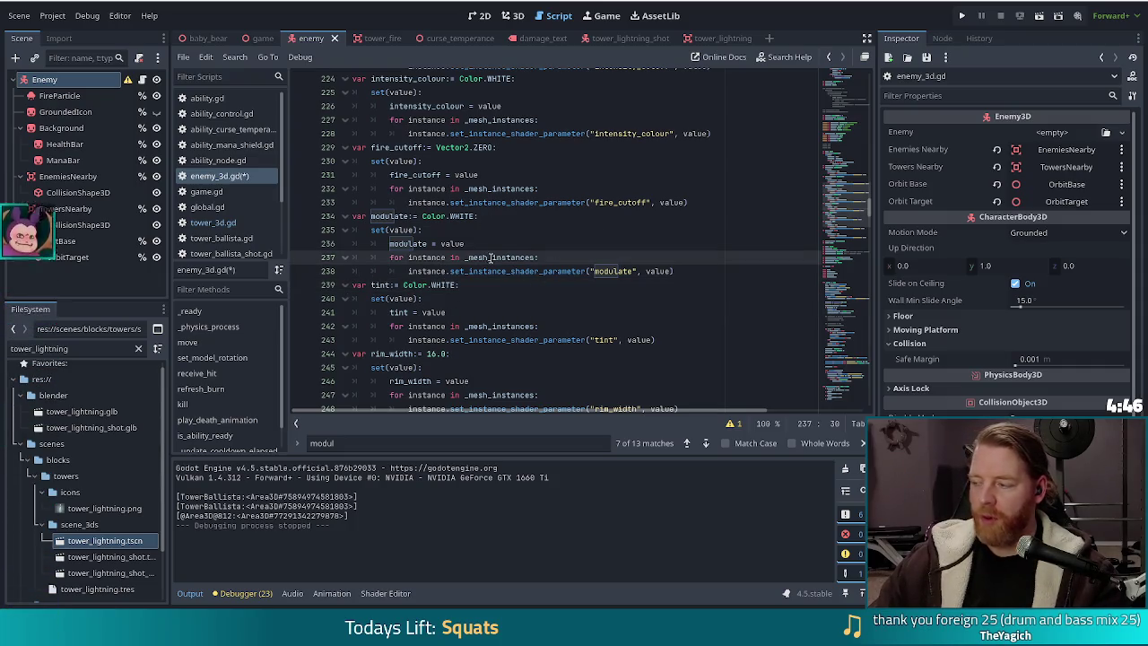
mouse_move(428, 243)
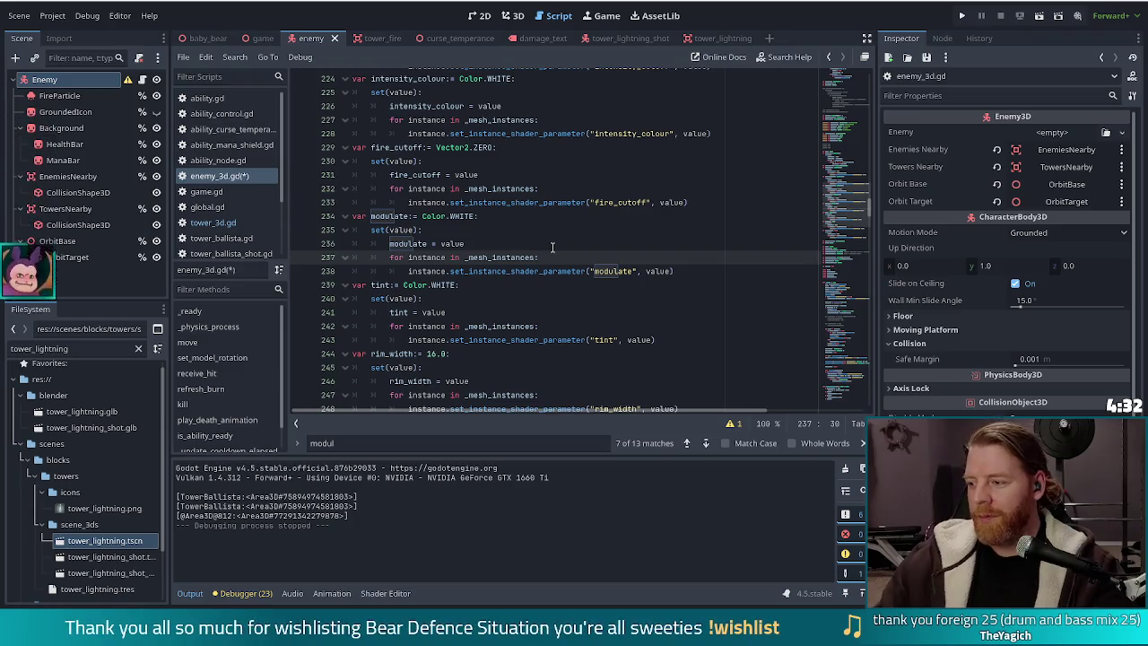
click(687, 271)
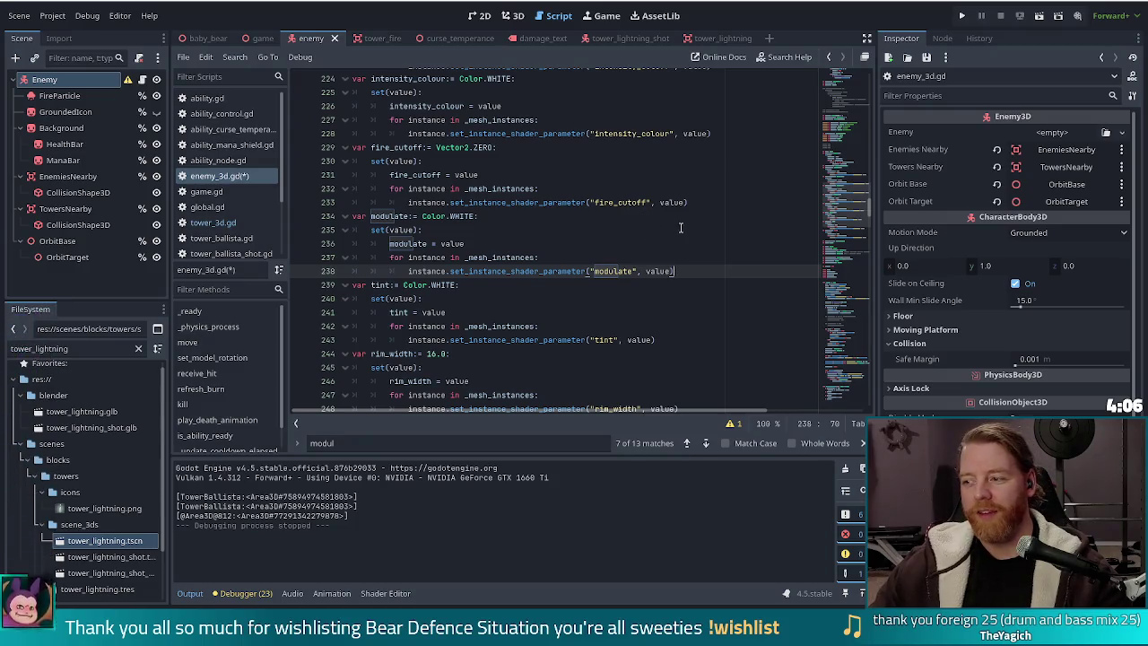
drag(686, 271, 706, 201)
key(ctrl+c)
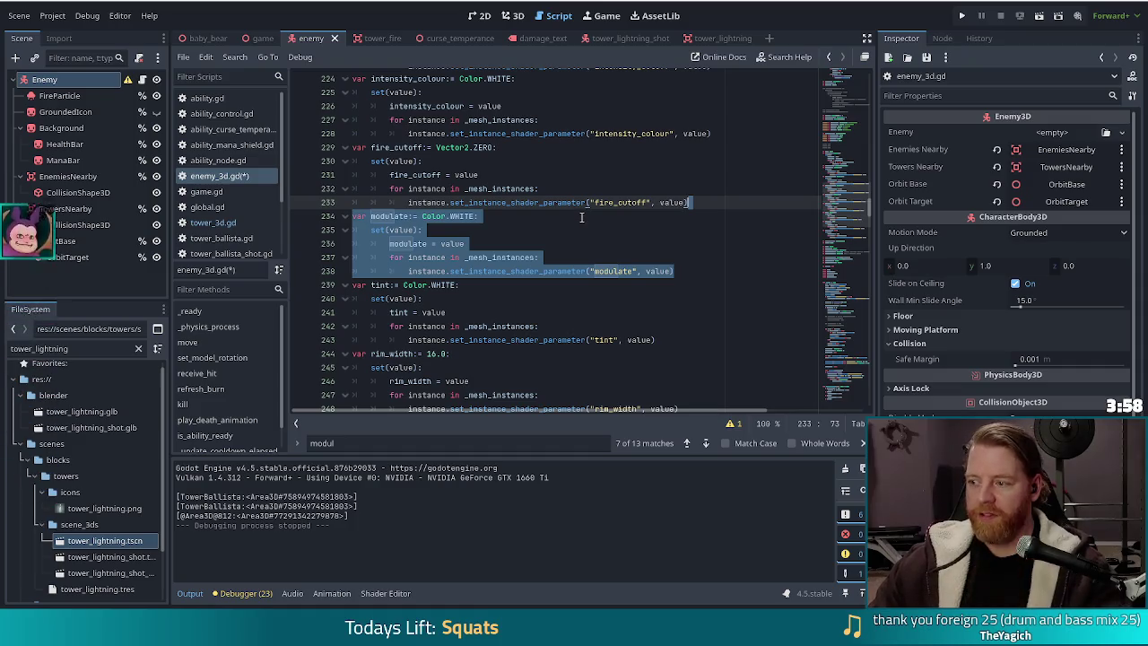
click(81, 353)
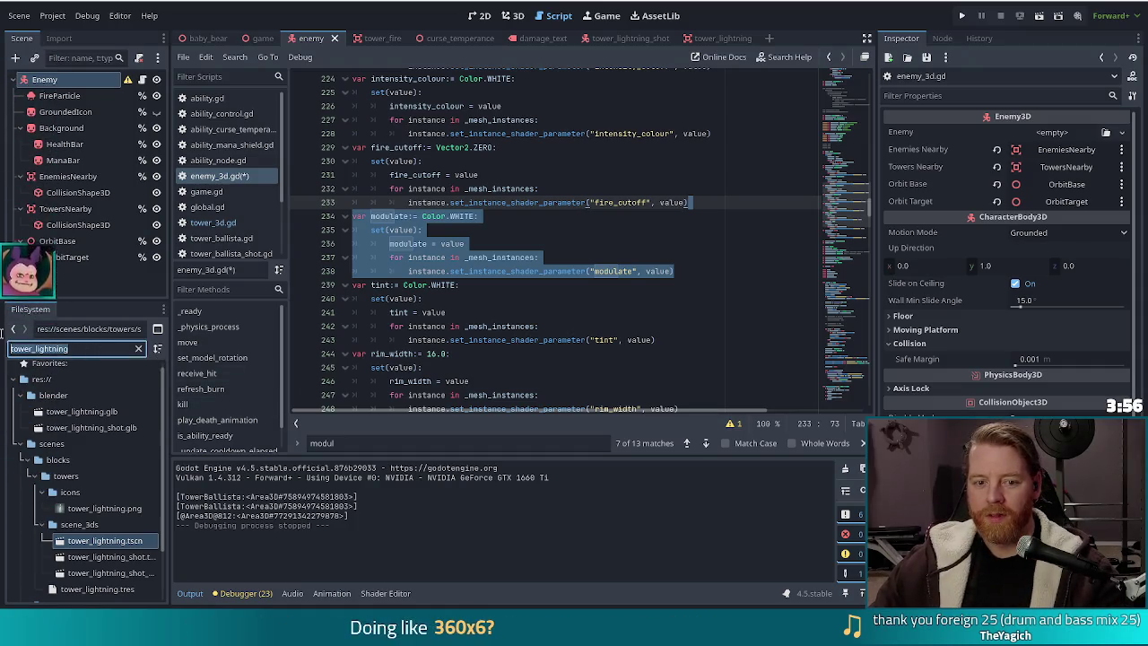
- Filter the FileSystem dock by 'tower_ballista', replacing the mistyped 'ballista_tower'
text(ballista_tower)
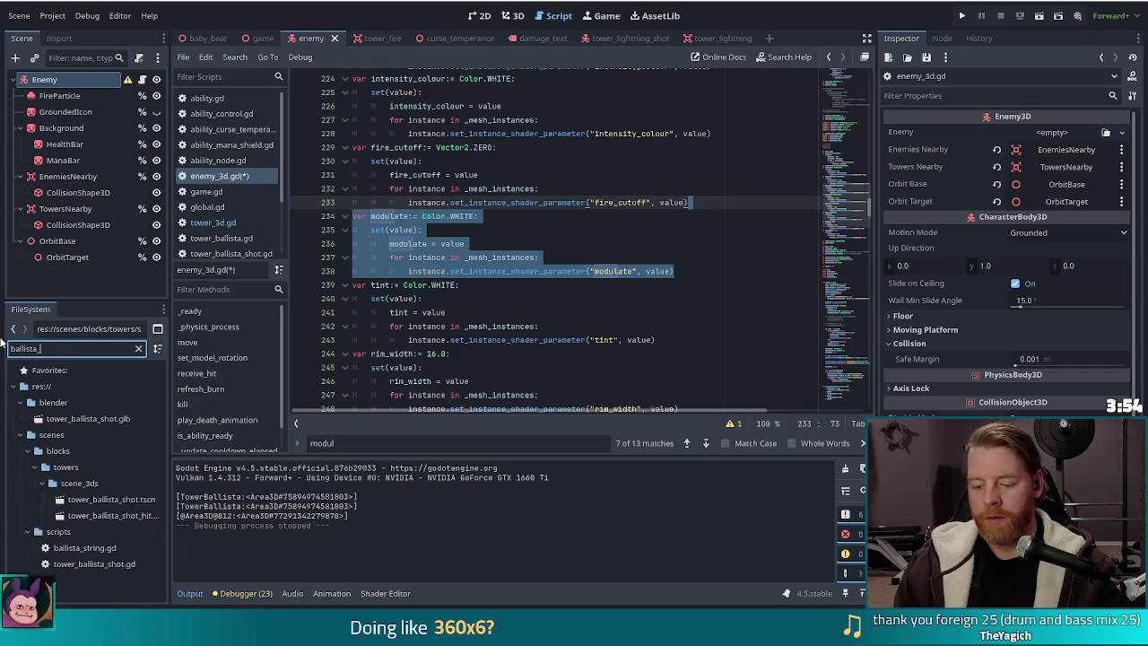
key(ctrl+a)
text(to)
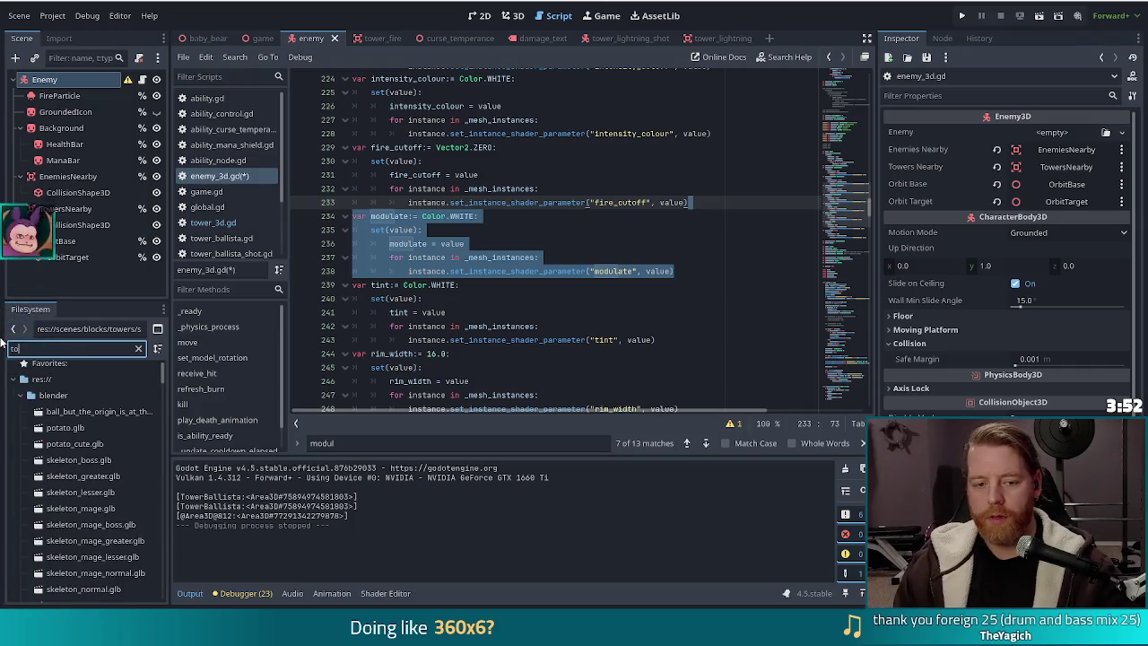
text(wer_ballista)
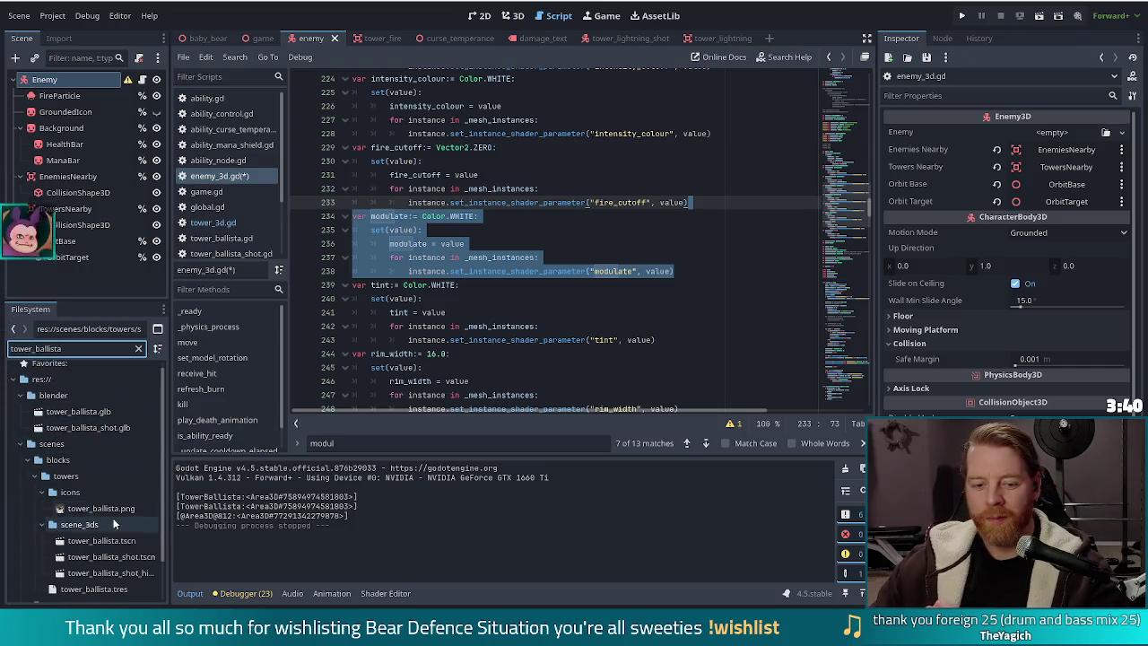
mouse_move(109, 509)
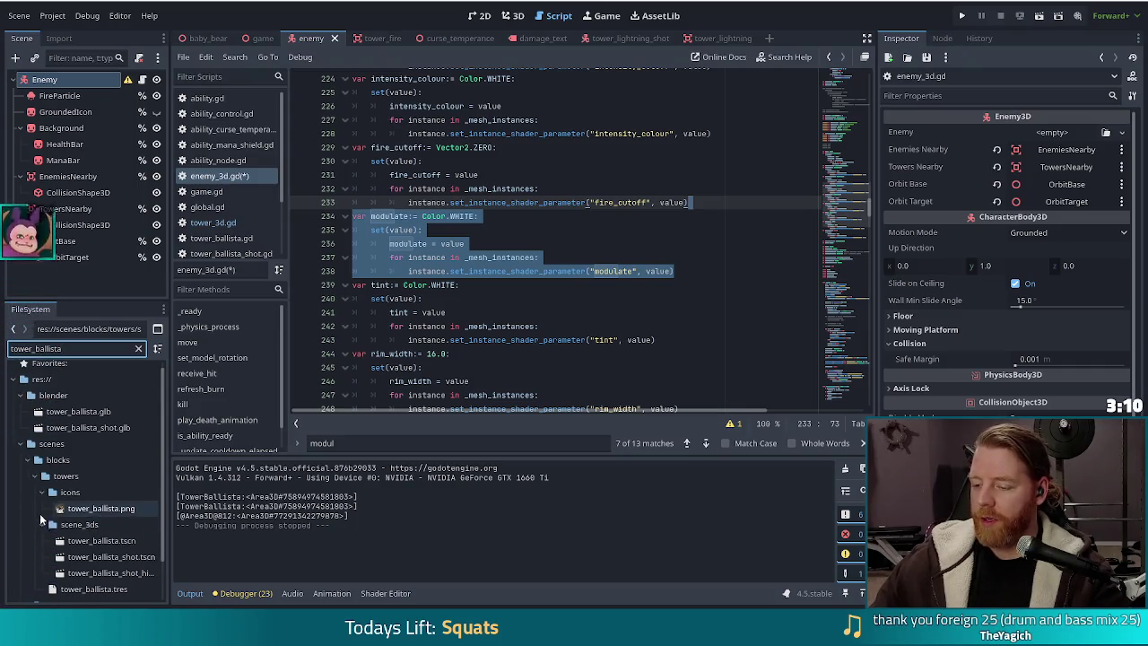
mouse_move(40, 513)
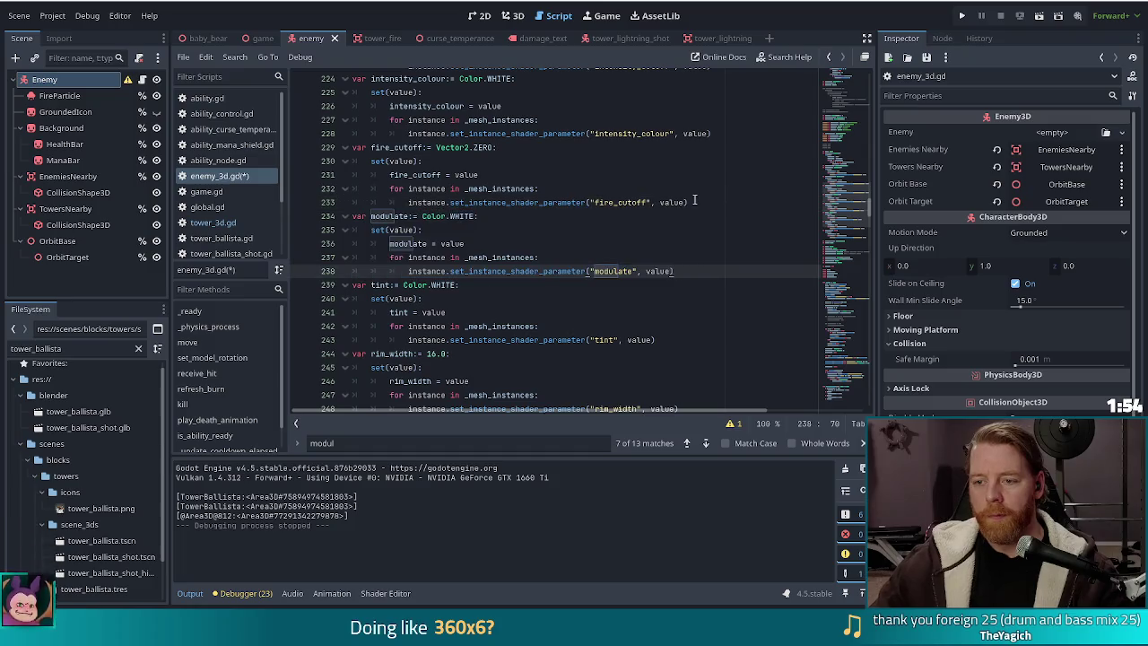
key(ctrl+s)
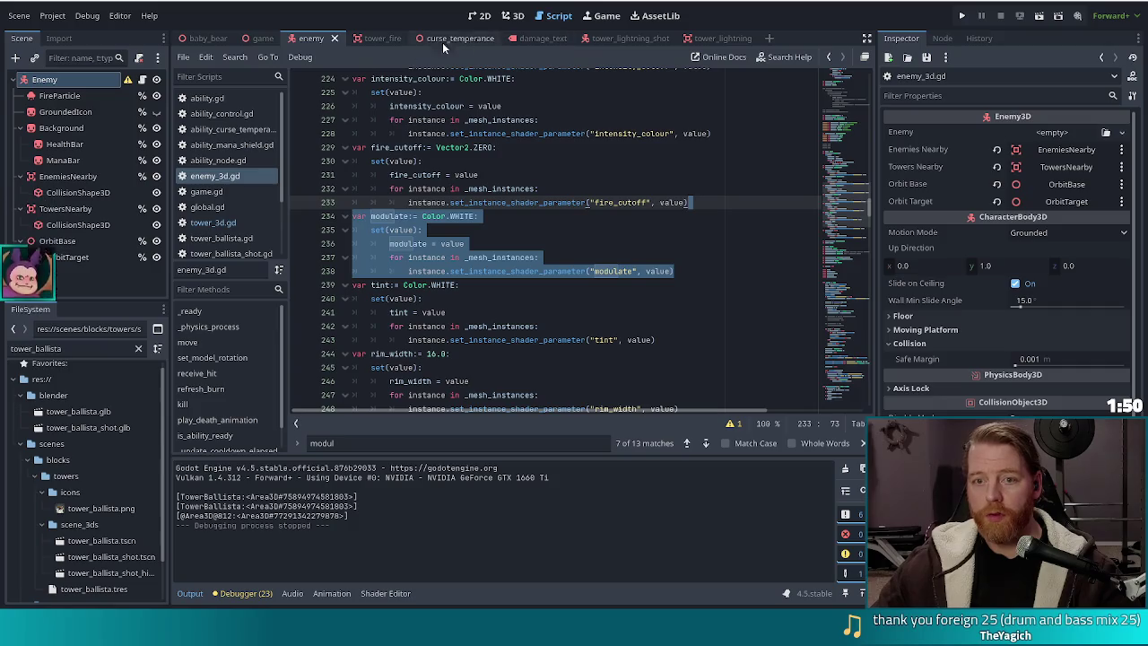
- Open the tower_ballista scene and paste the modulate property after tower_ballista.gd's exported variables
double_click(102, 541)
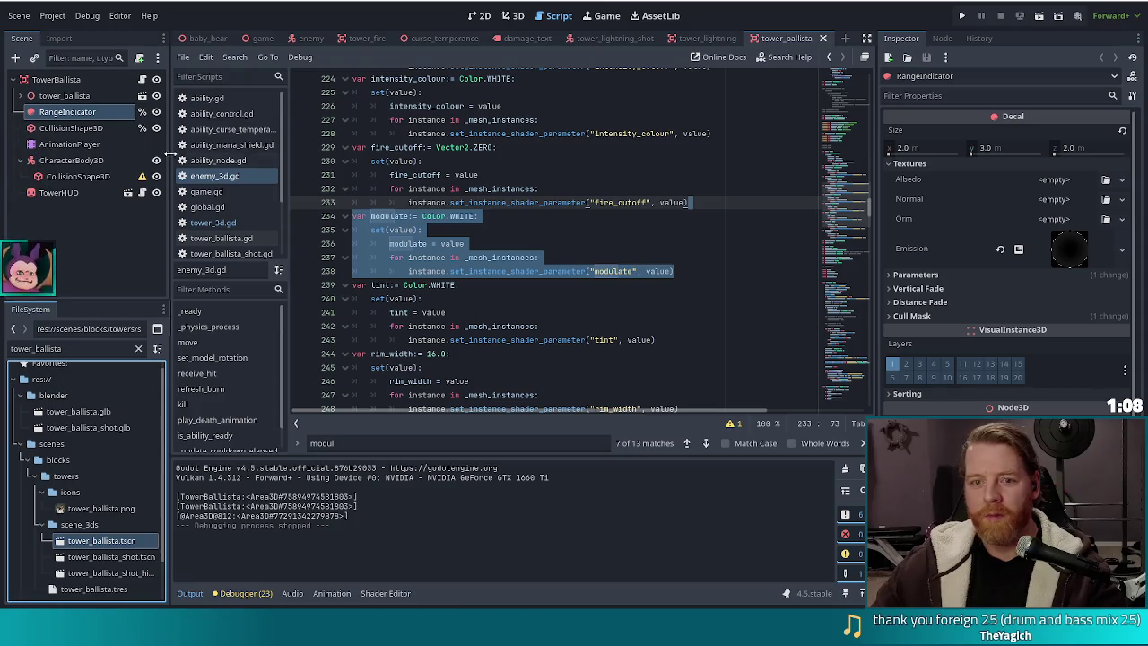
click(140, 79)
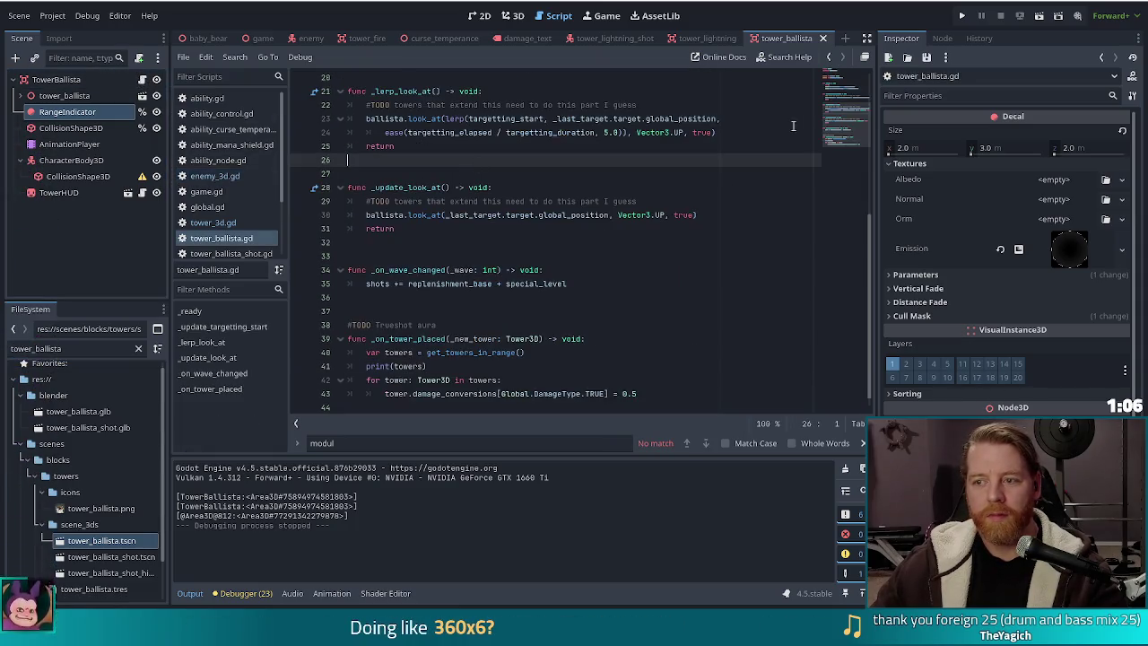
scroll(854, 99, up, 2)
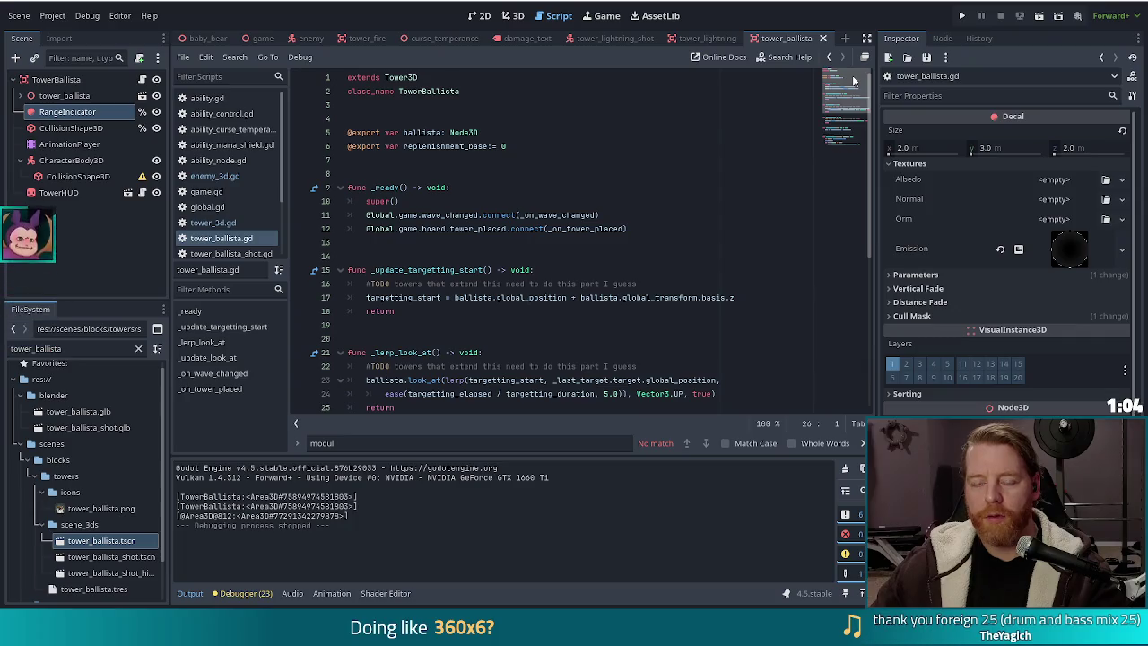
click(481, 143)
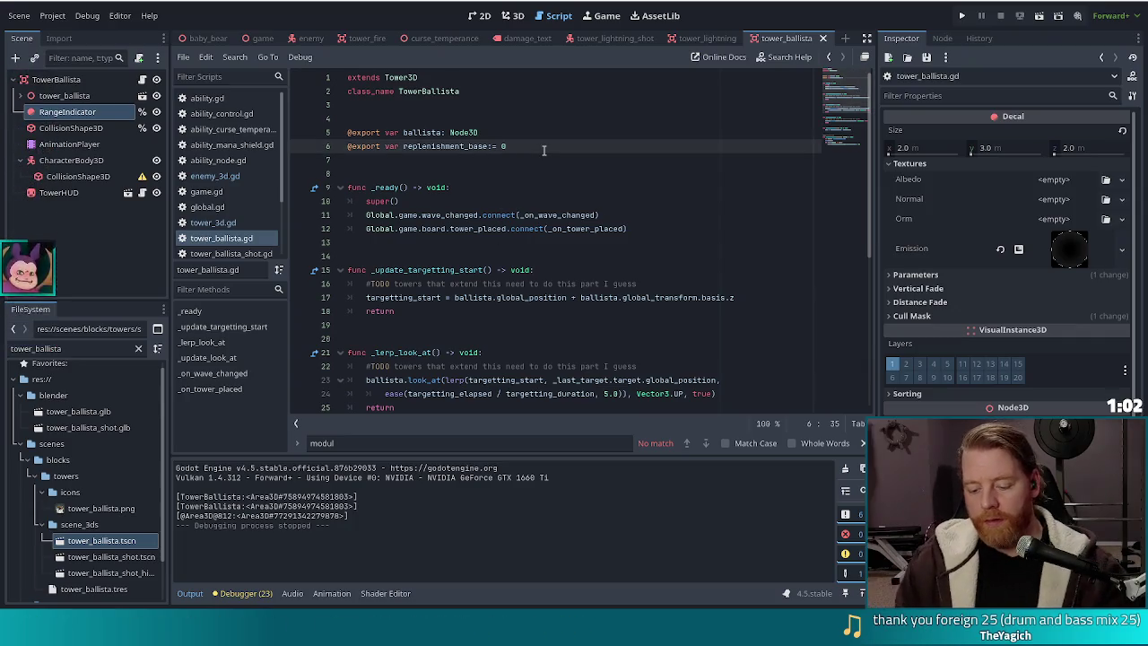
key(ctrl+v)
click(393, 174)
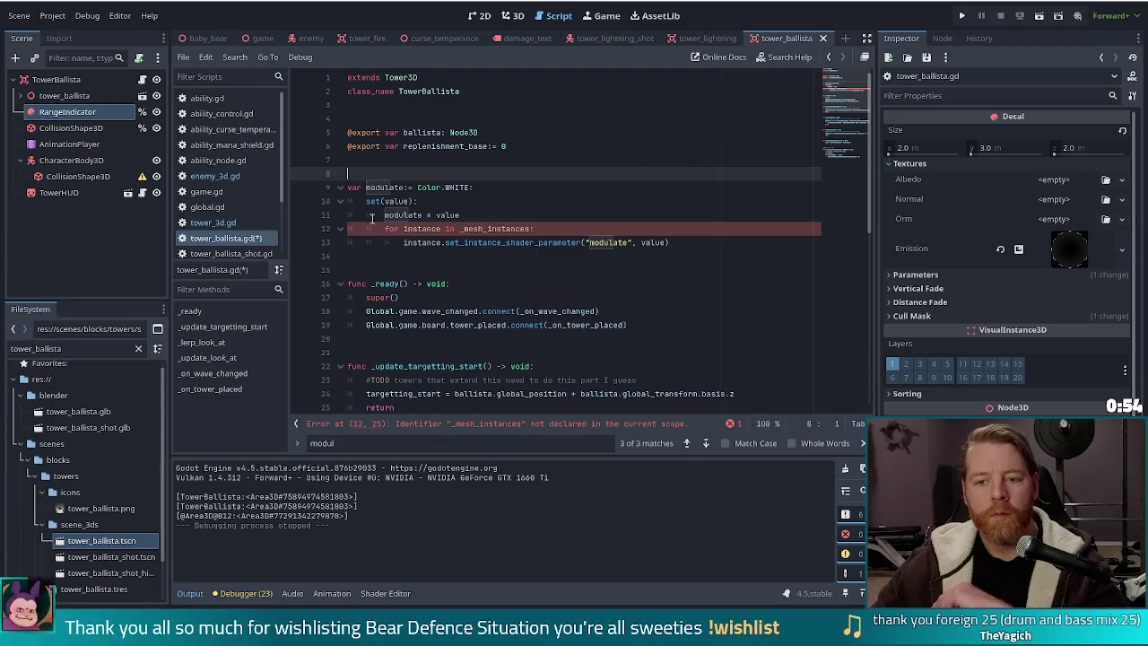
- Examine the undeclared _mesh_instances reference on line 12 and the tower_ballista node's meshes
click(506, 228)
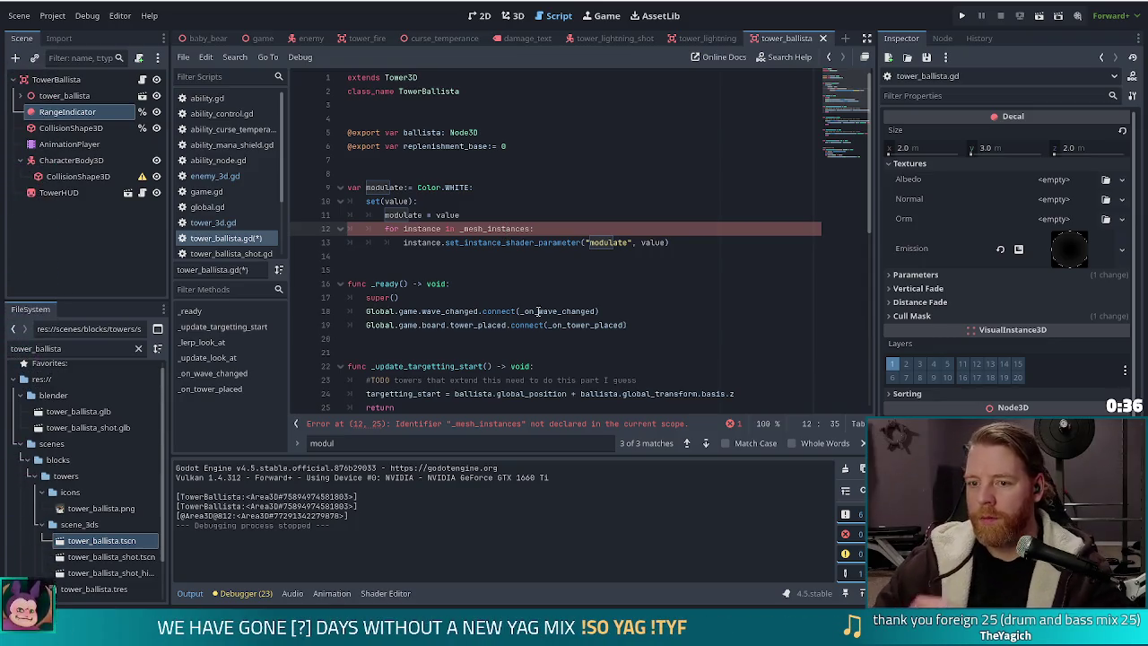
click(587, 229)
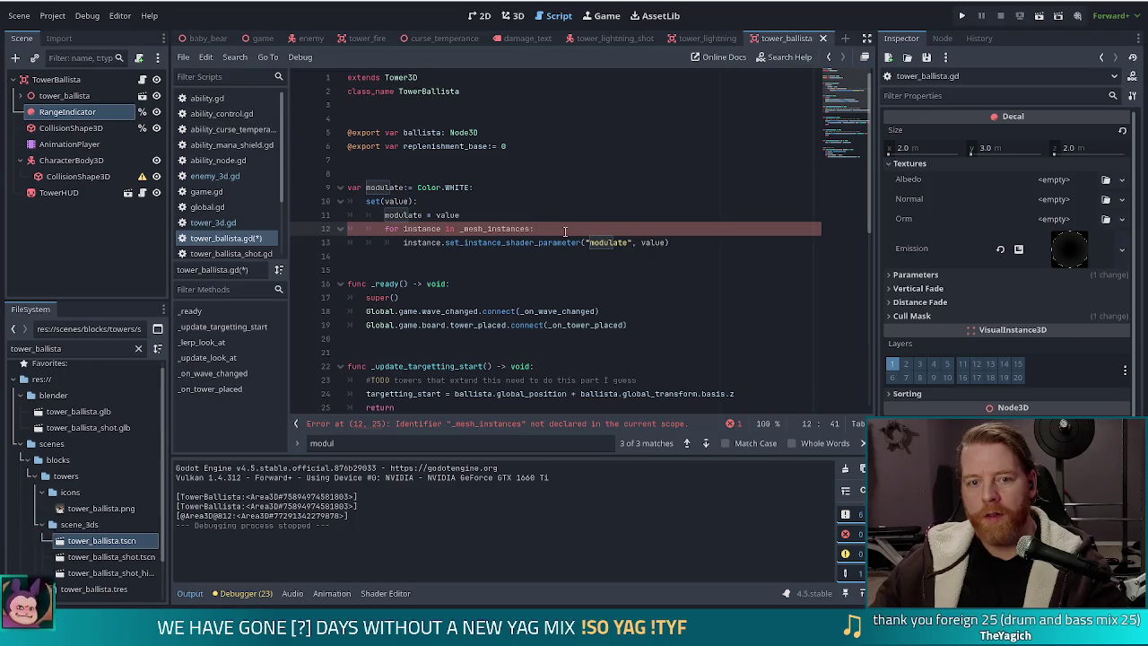
click(20, 95)
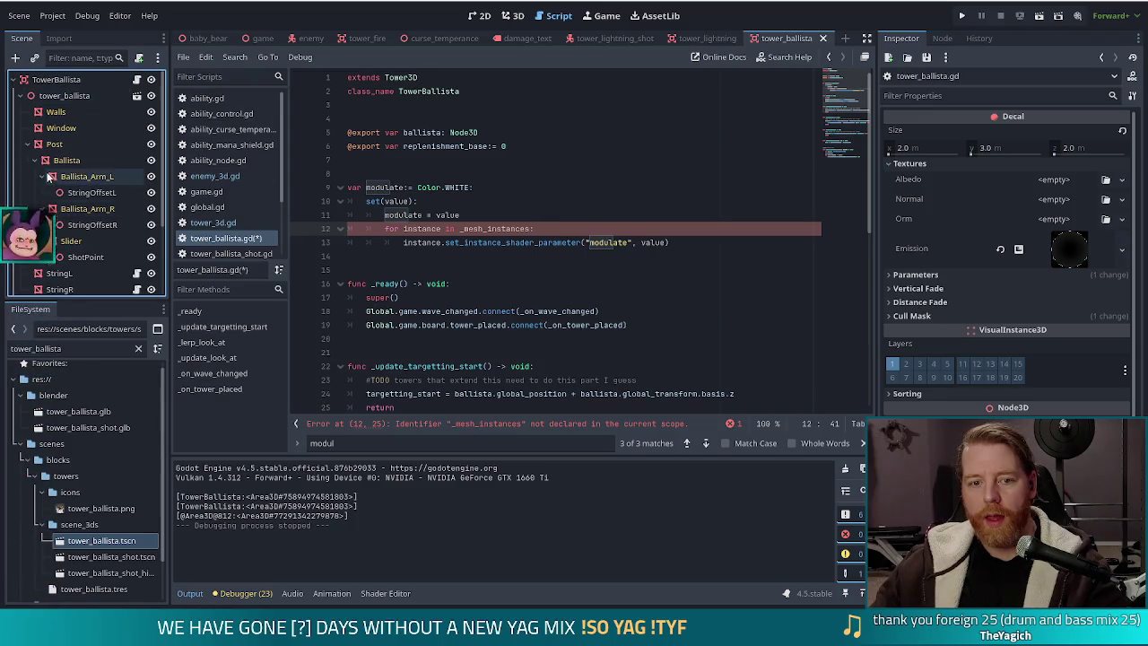
click(21, 96)
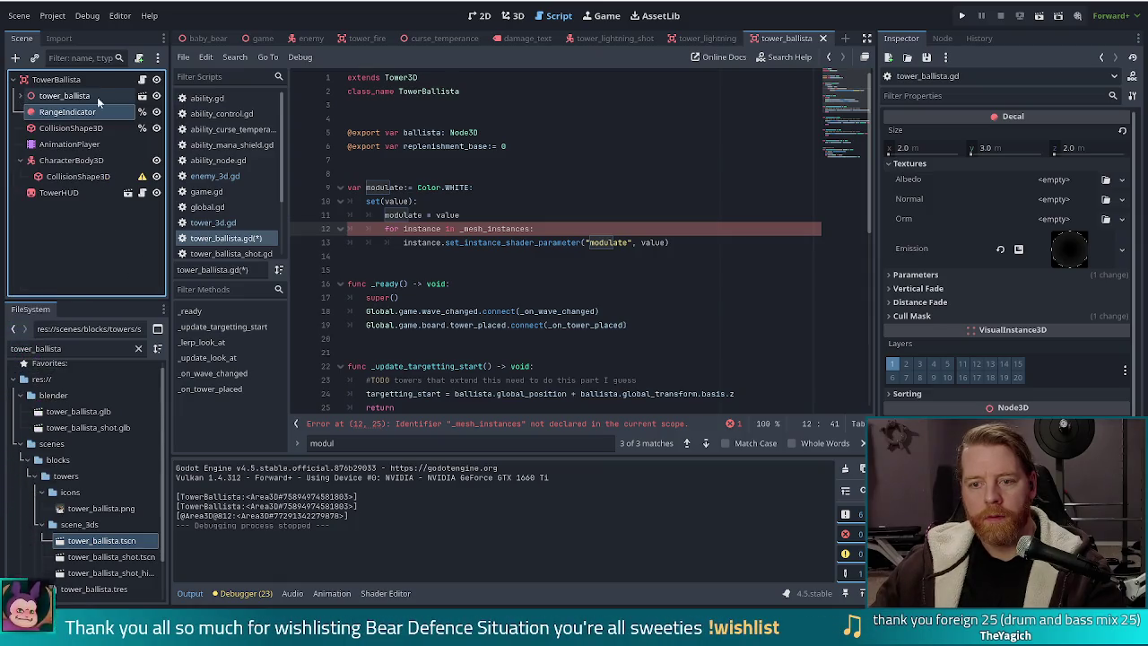
click(513, 213)
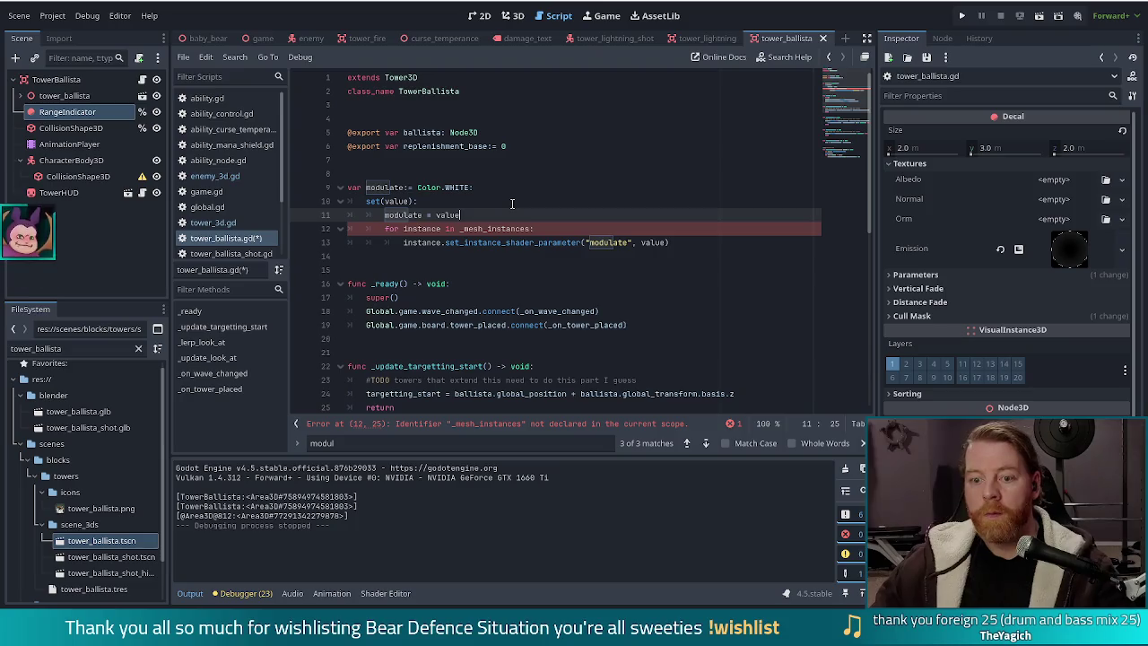
- Copy the _mesh_instances declaration from enemy_3d.gd above var modulate, removing the extra blank line
click(214, 176)
click(494, 269)
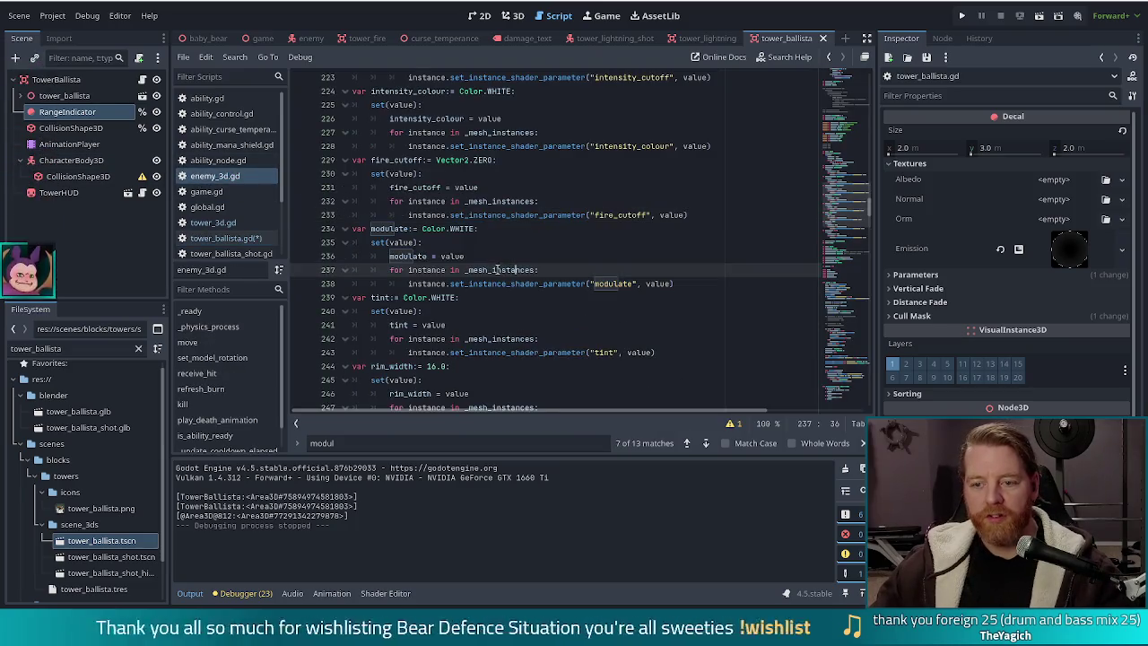
ctrl+click(494, 269)
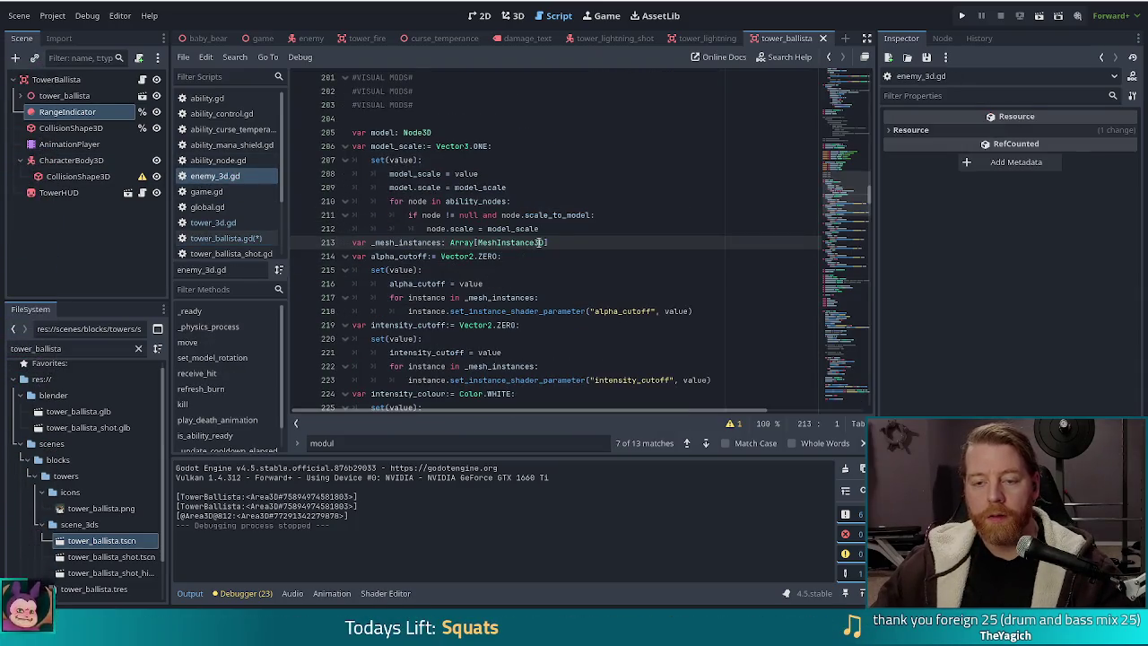
drag(565, 242, 570, 230)
key(ctrl+c)
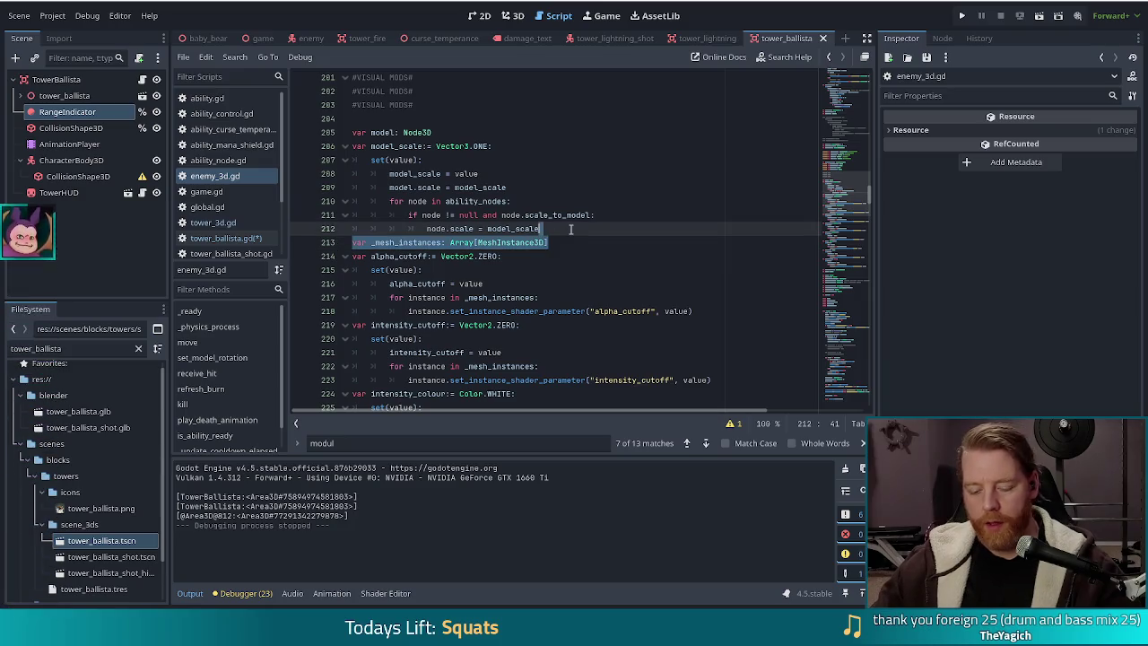
click(224, 238)
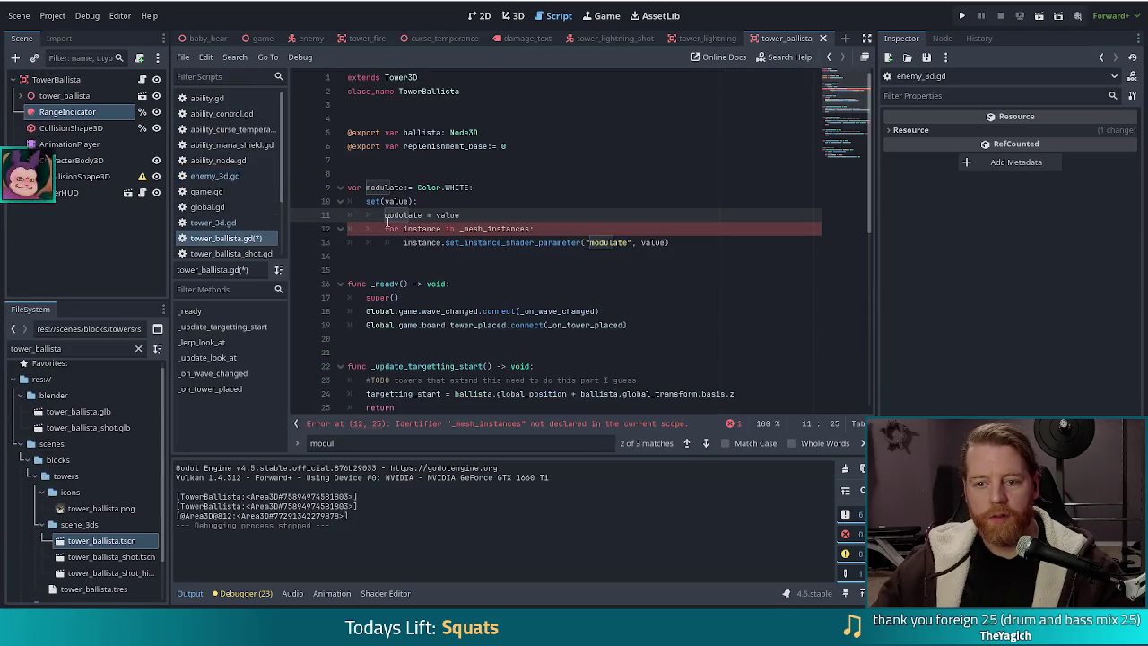
click(422, 172)
key(ctrl+v)
click(414, 165)
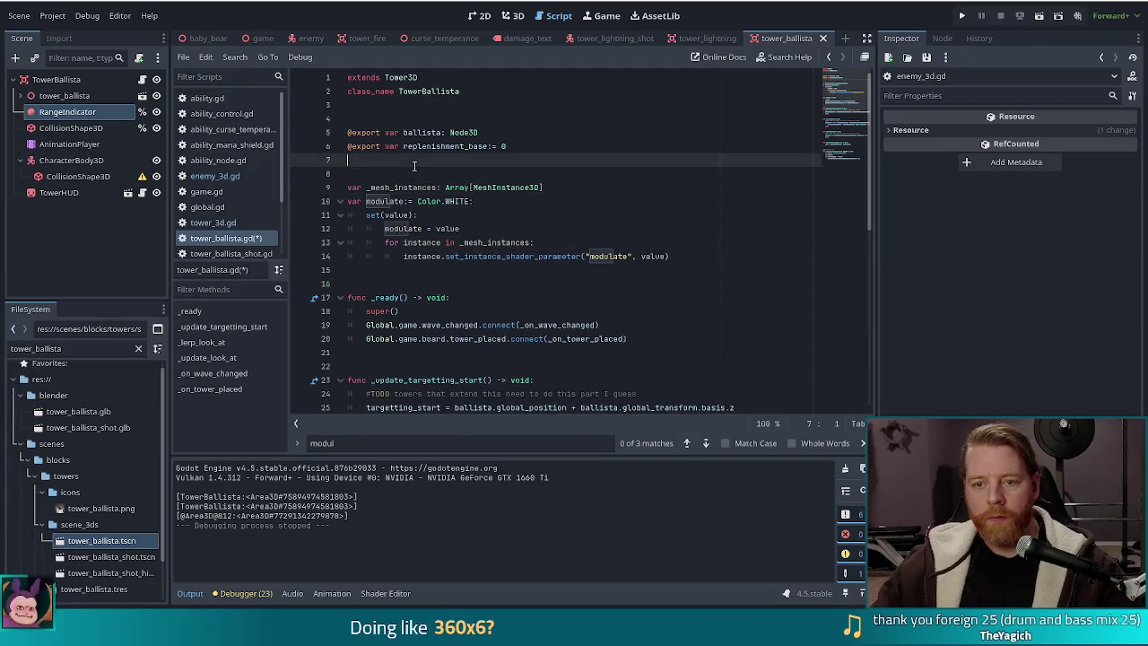
key(BackSpace)
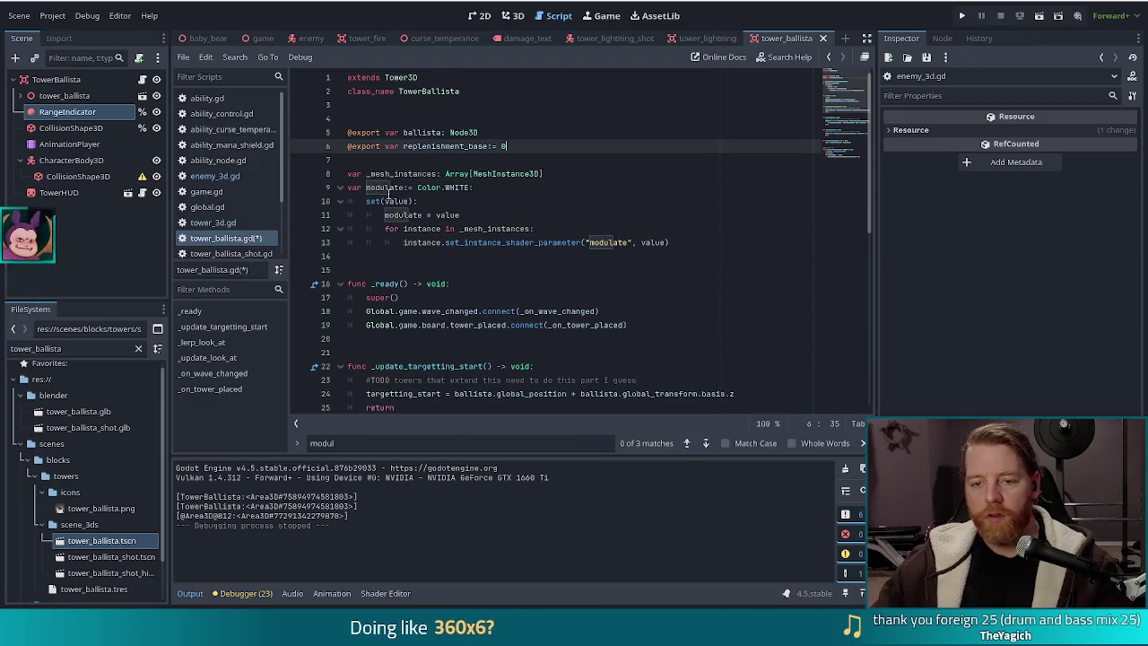
- Check the new declarations on lines 8–13, save tower_ballista.gd, and run the project
click(436, 173)
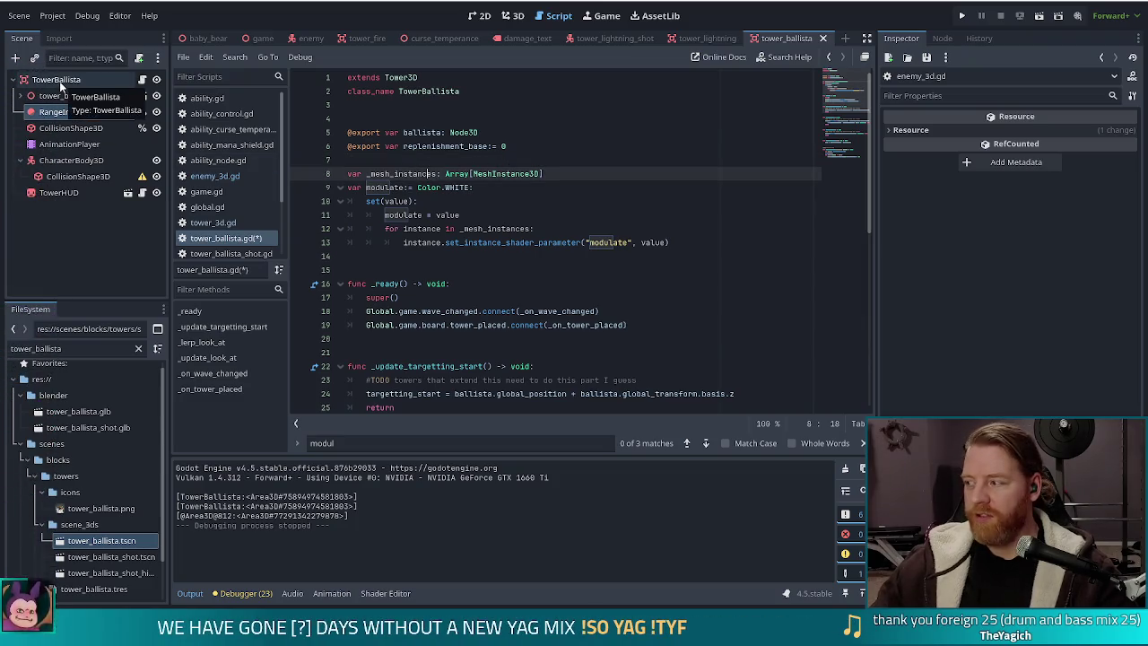
click(436, 186)
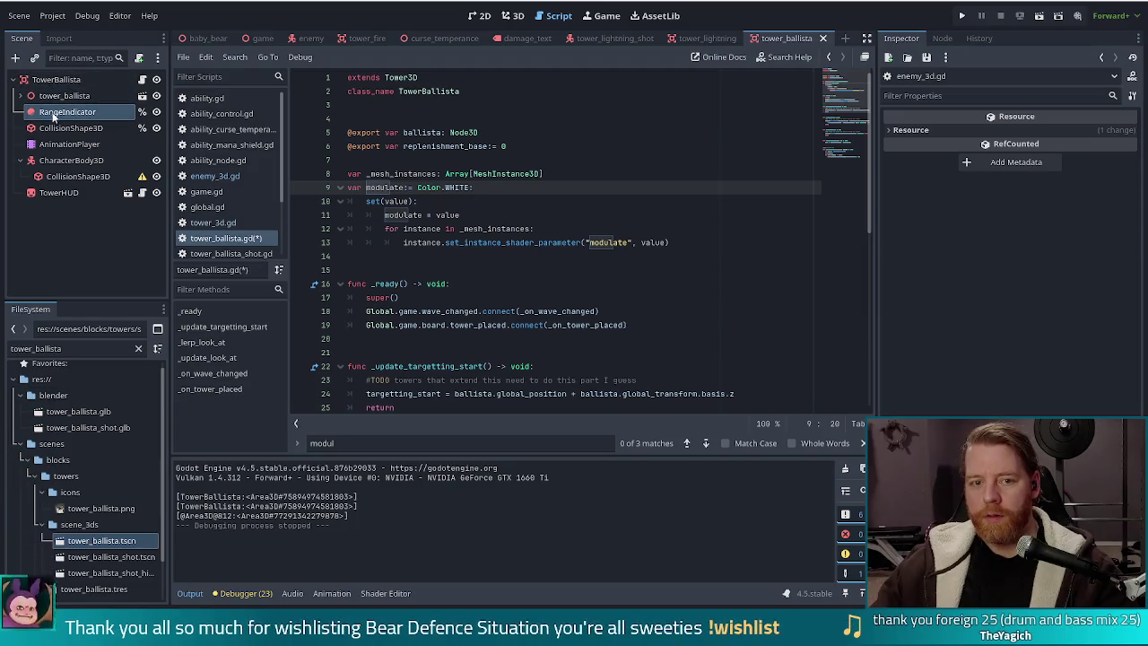
click(56, 96)
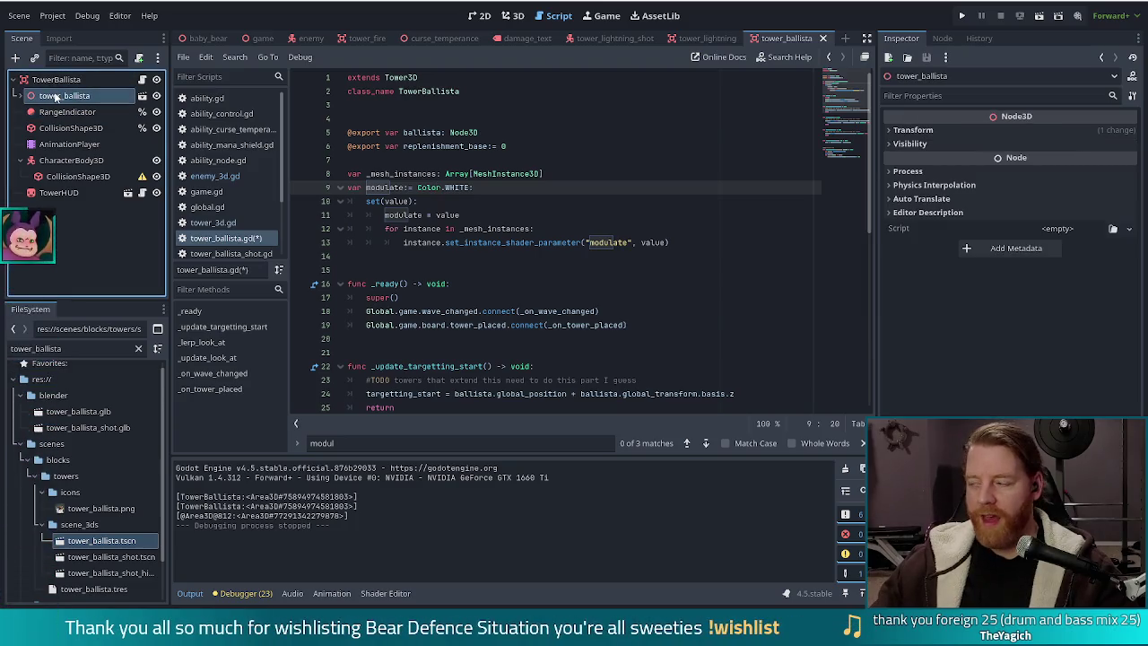
click(683, 233)
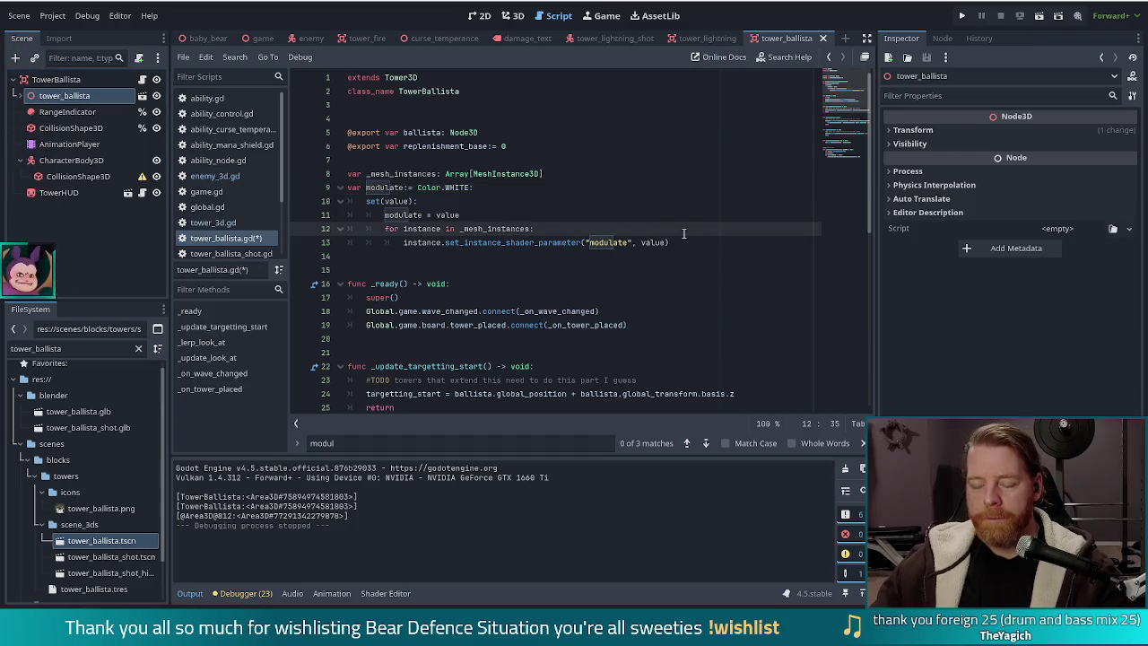
click(683, 242)
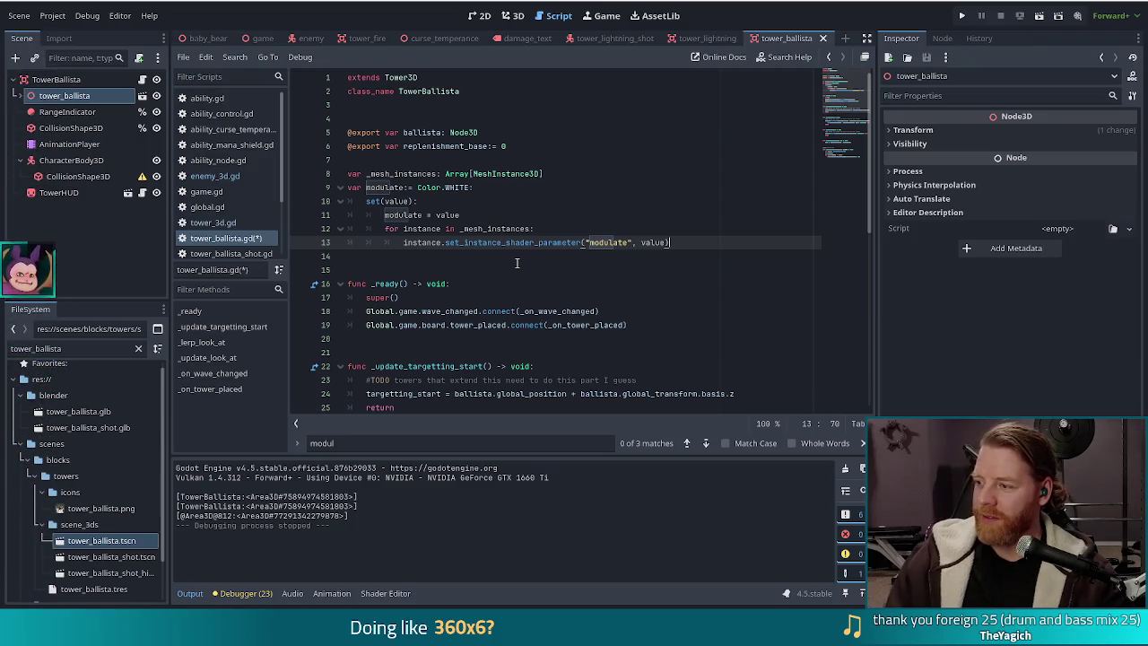
click(571, 231)
key(ctrl+s)
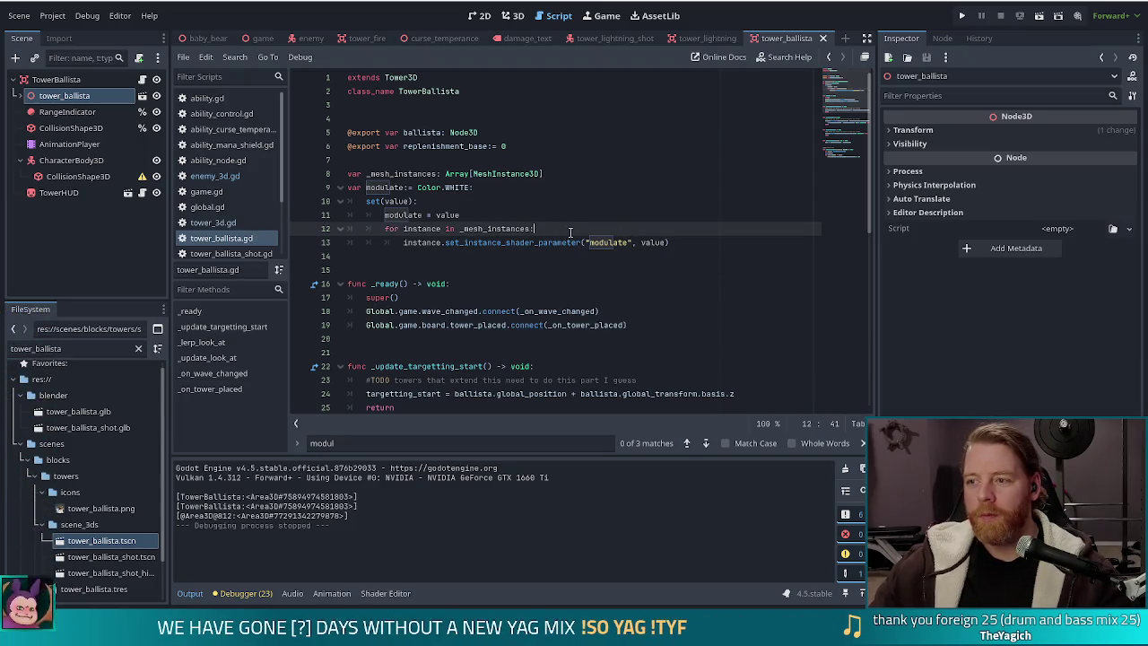
click(961, 15)
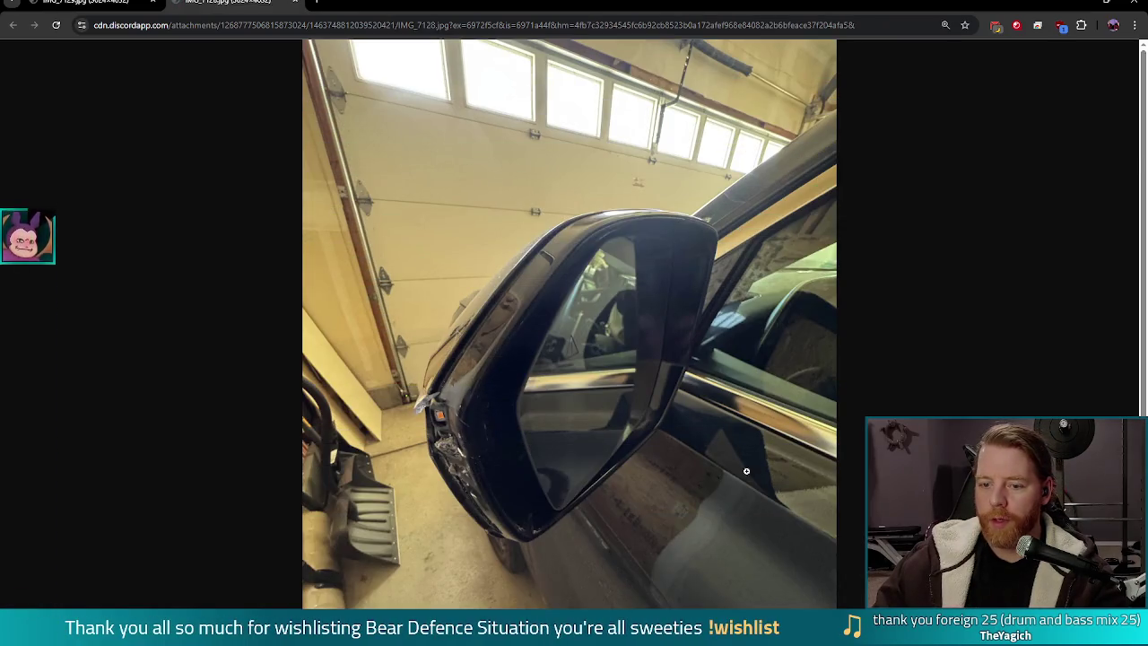
key(ctrl+shift+Tab)
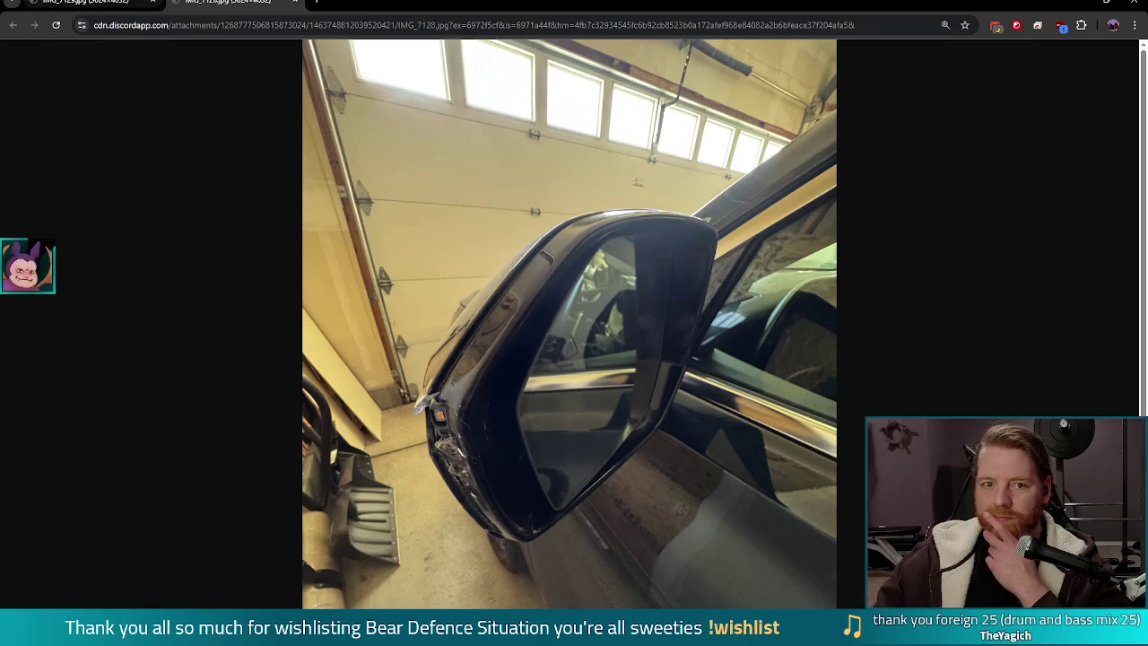
key(ctrl+Tab)
click(84, 4)
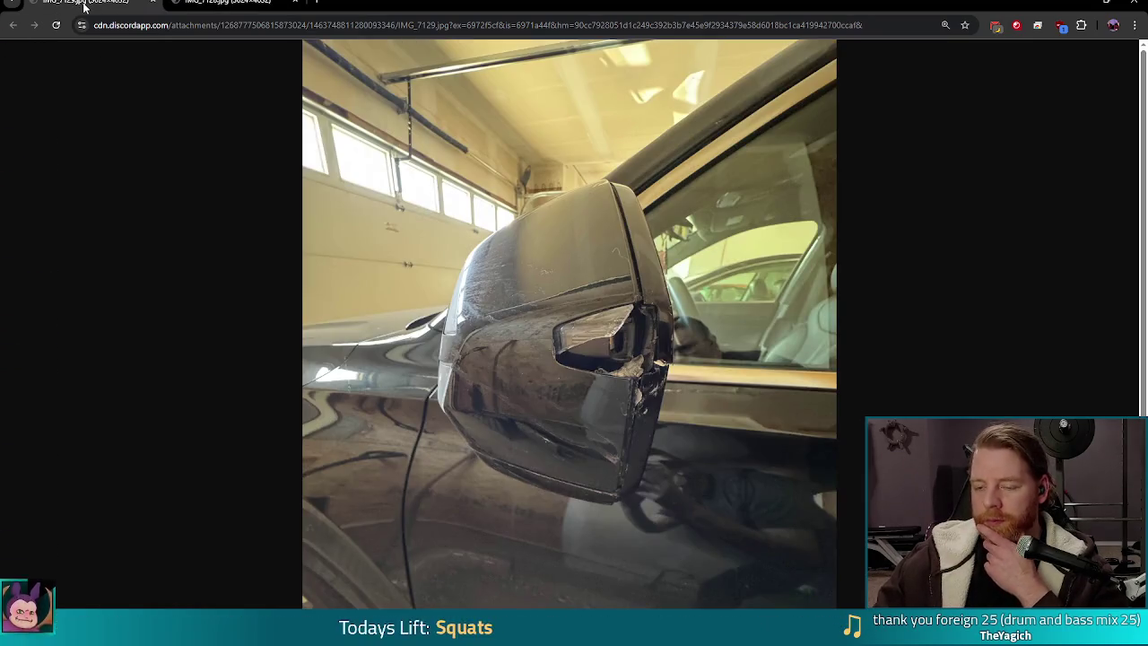
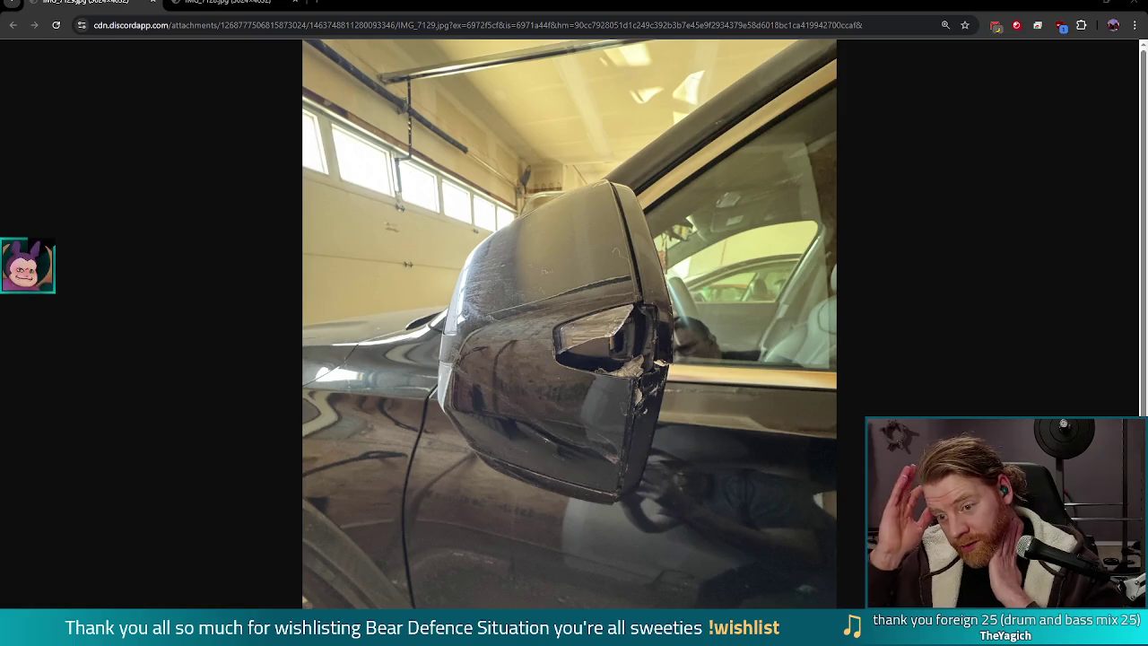
- Flip between the two car-mirror photos, then close the Chrome window
key(ctrl+Tab)
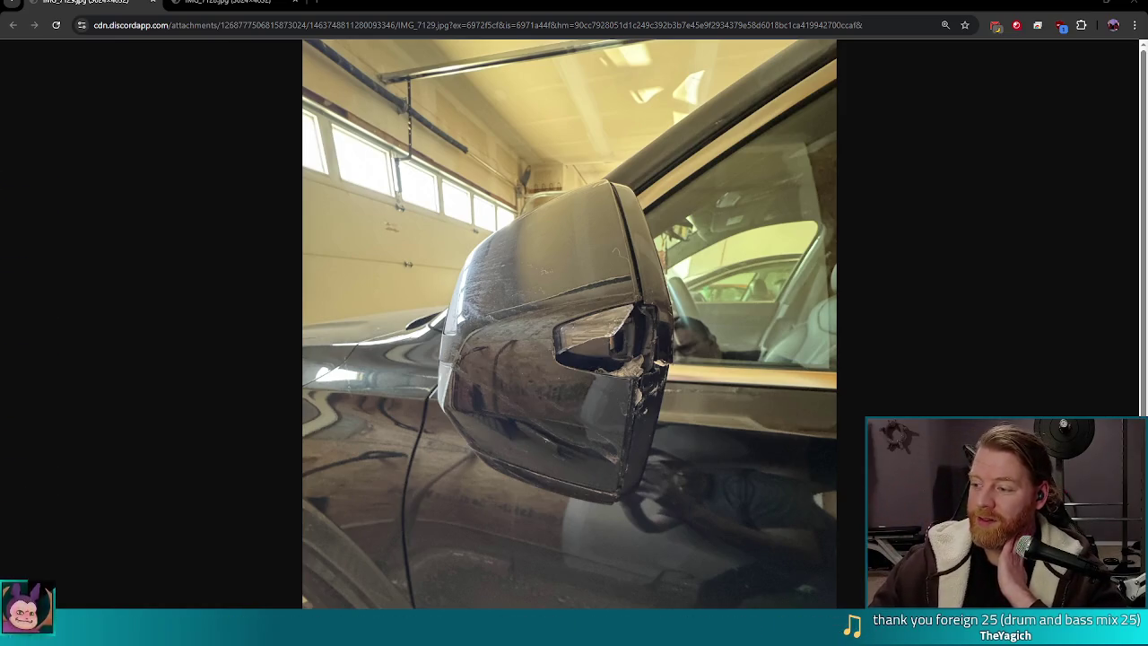
key(ctrl+shift+Tab)
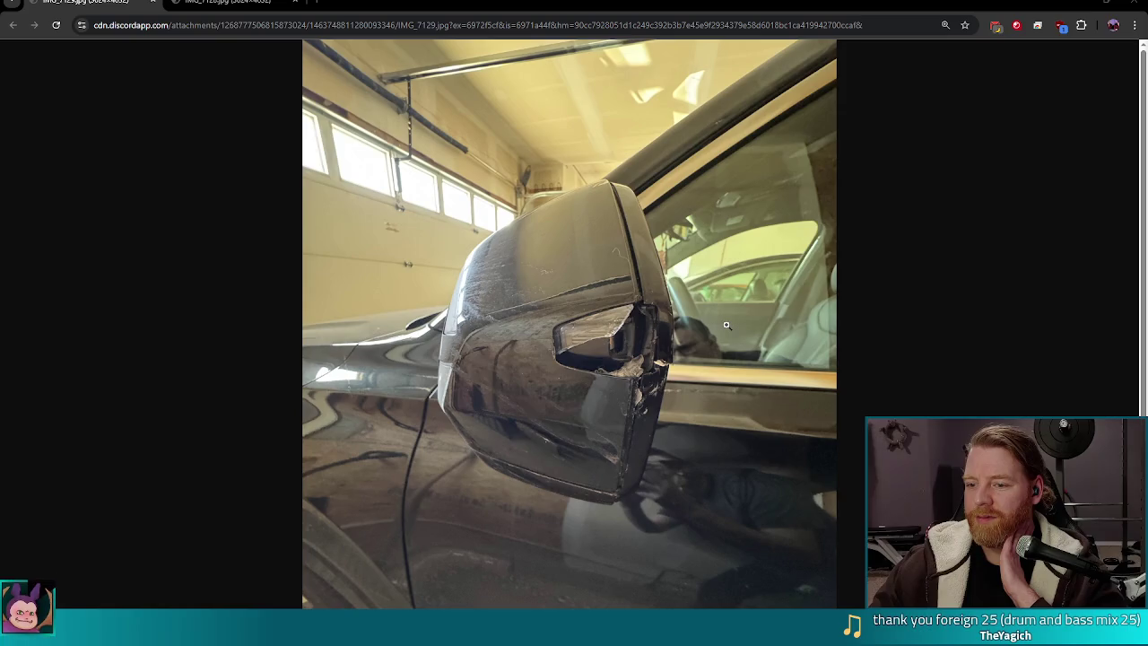
click(1134, 3)
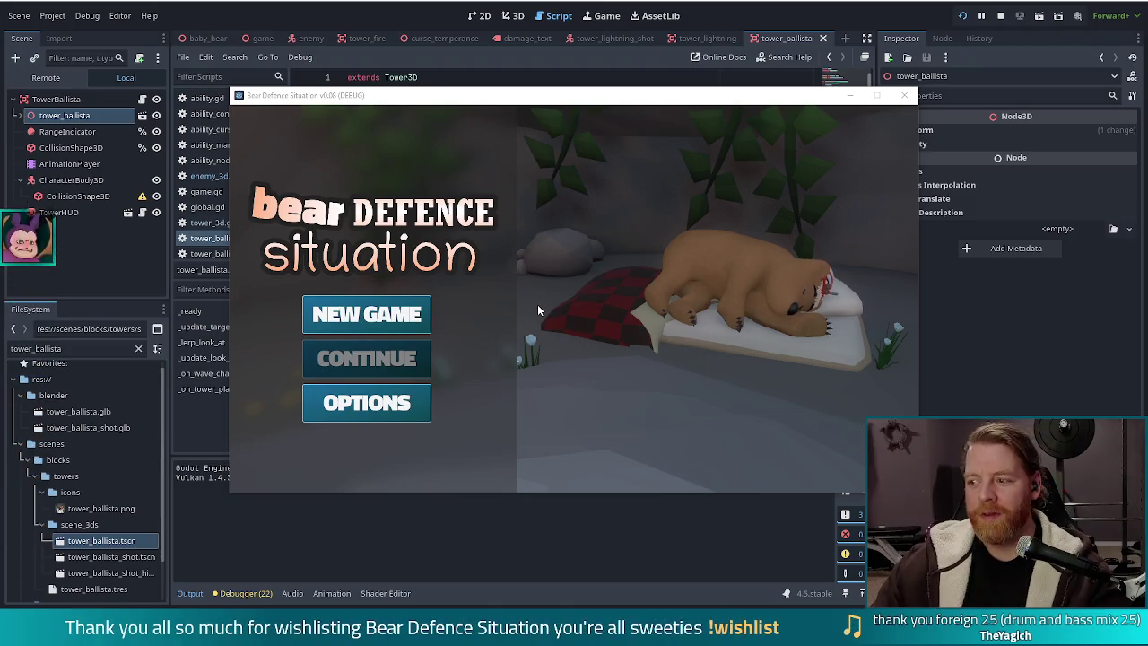
- Start a new game and briefly view the Fire Golem wave details
click(368, 322)
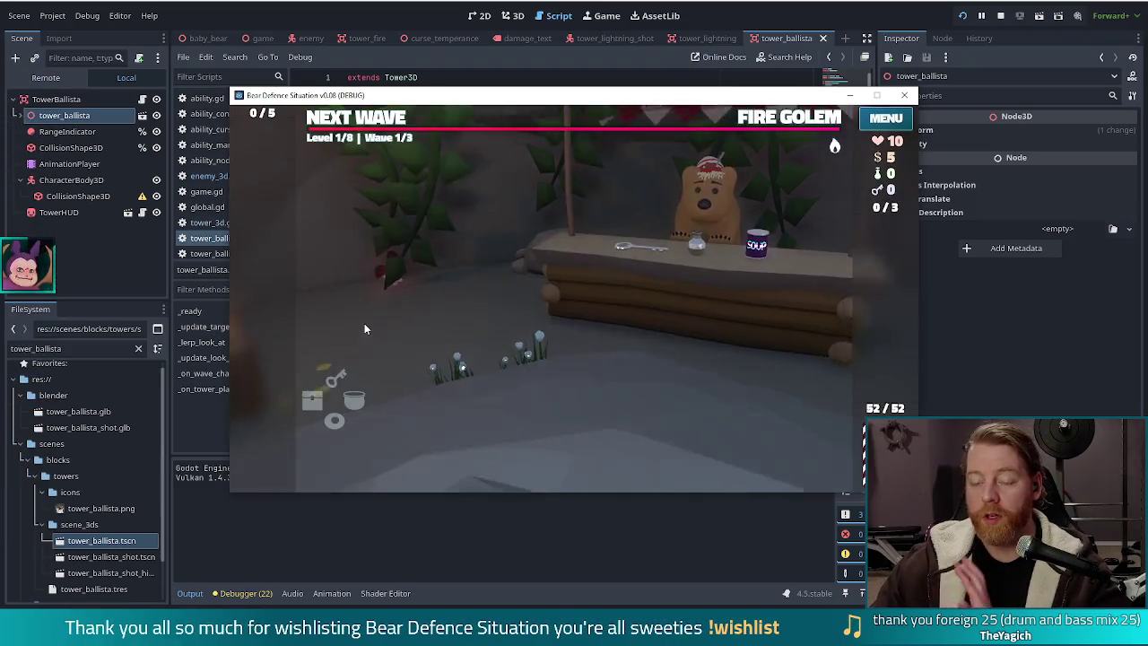
click(780, 121)
click(775, 160)
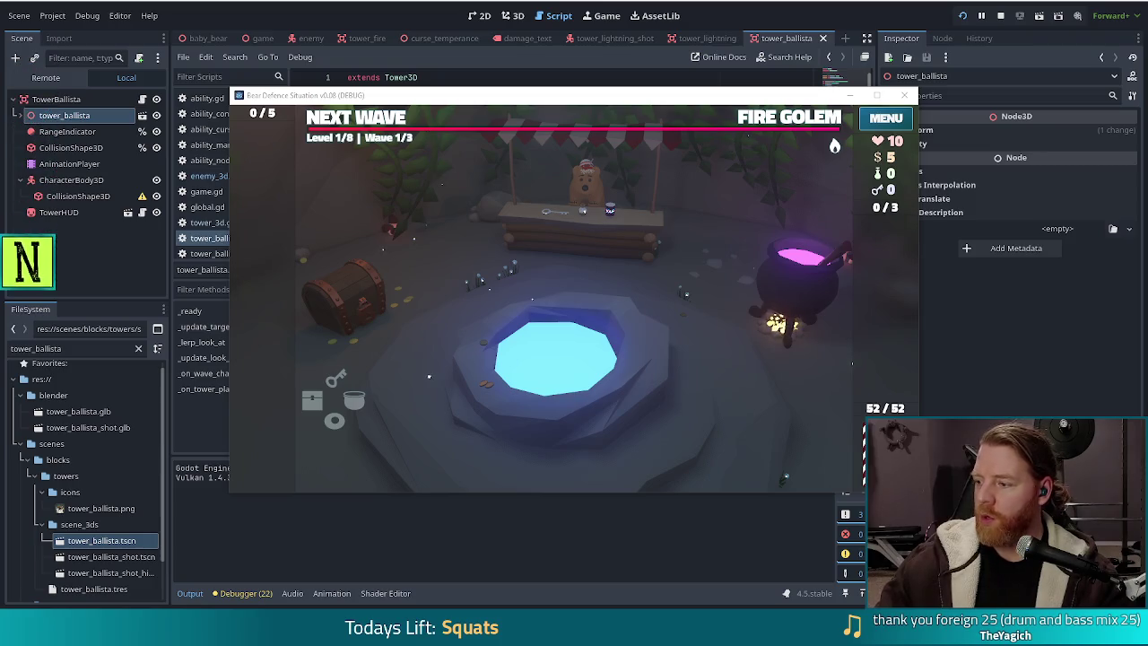
key(alt+Tab)
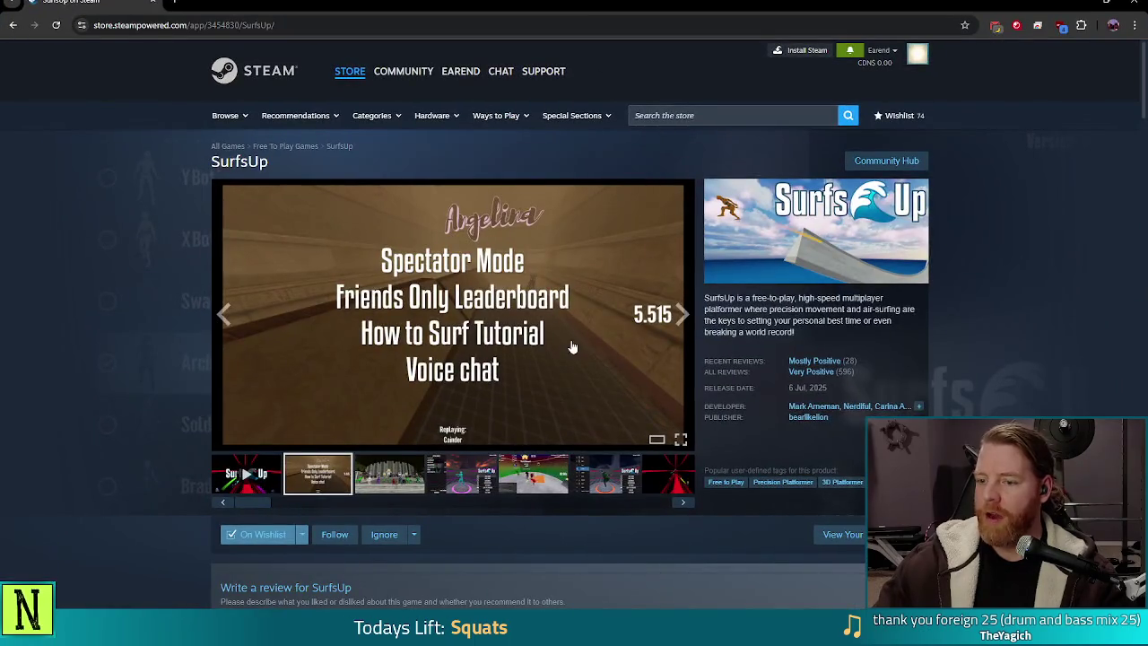
- Load the SurfsUp release-date trailer and switch the media gallery to full screen
scroll(422, 327, down, 2)
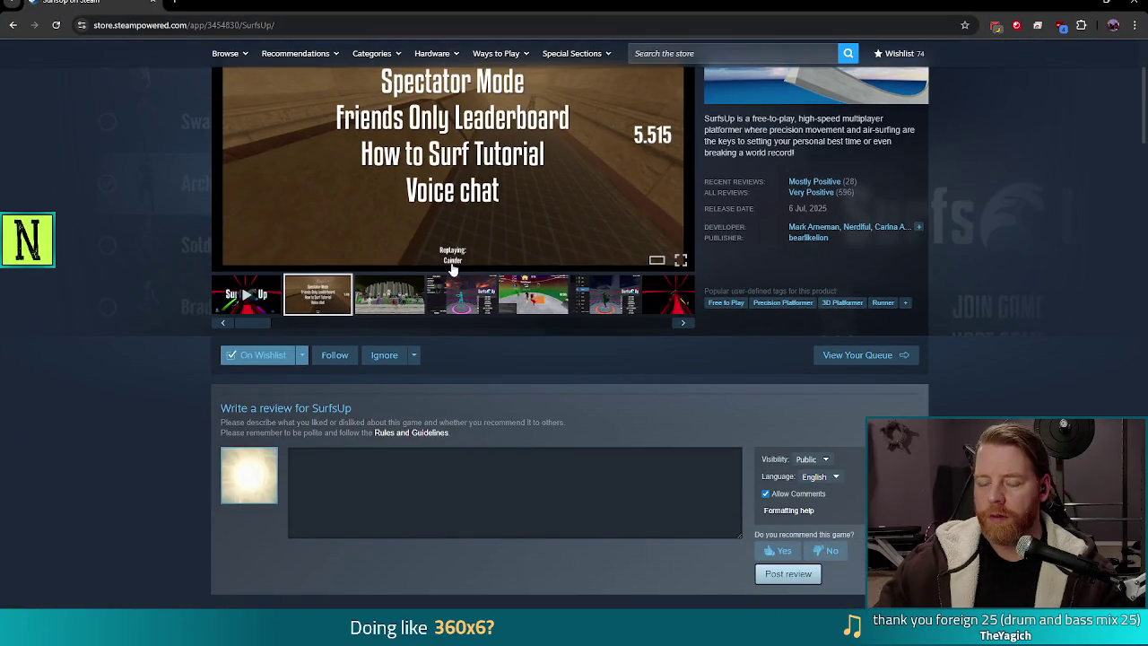
scroll(453, 269, up, 2)
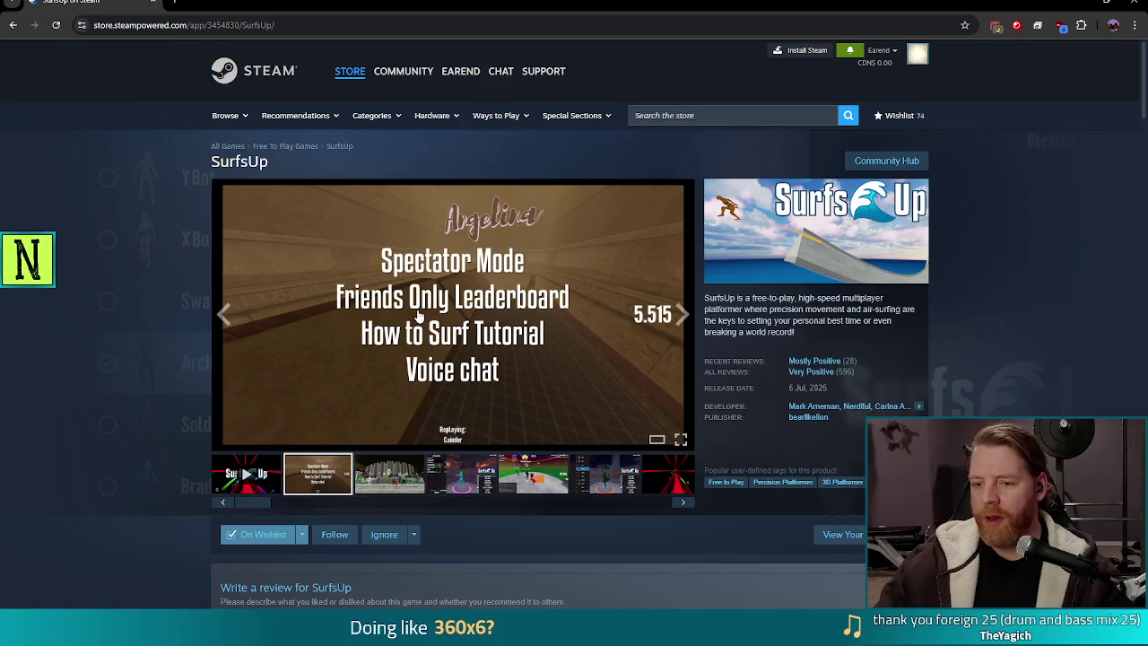
click(246, 473)
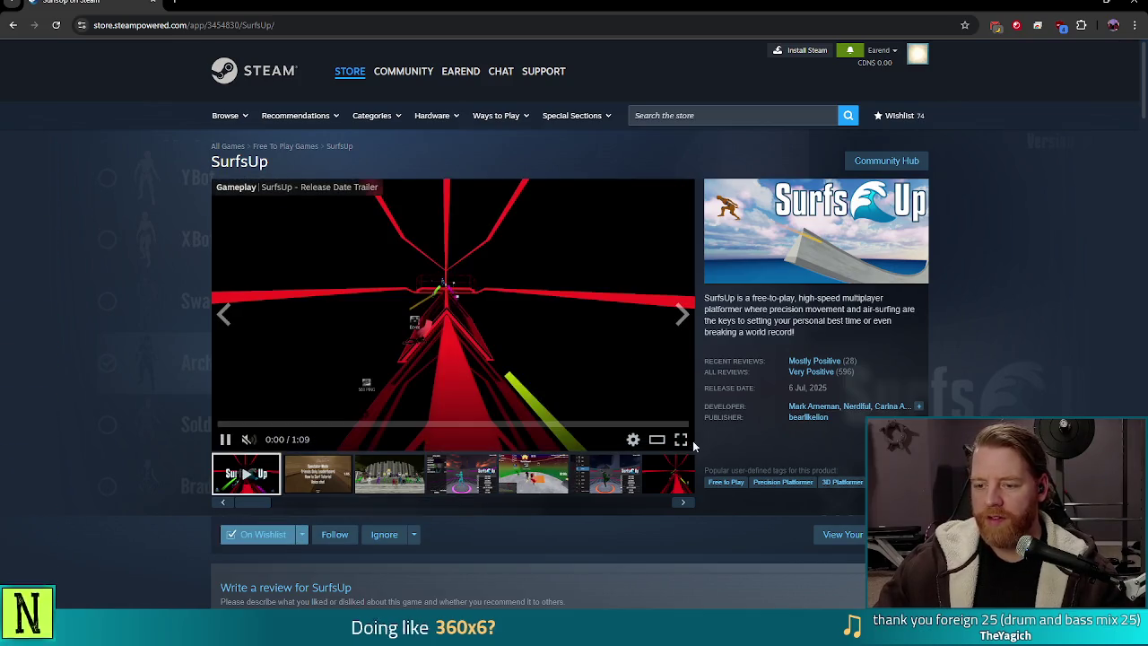
click(681, 439)
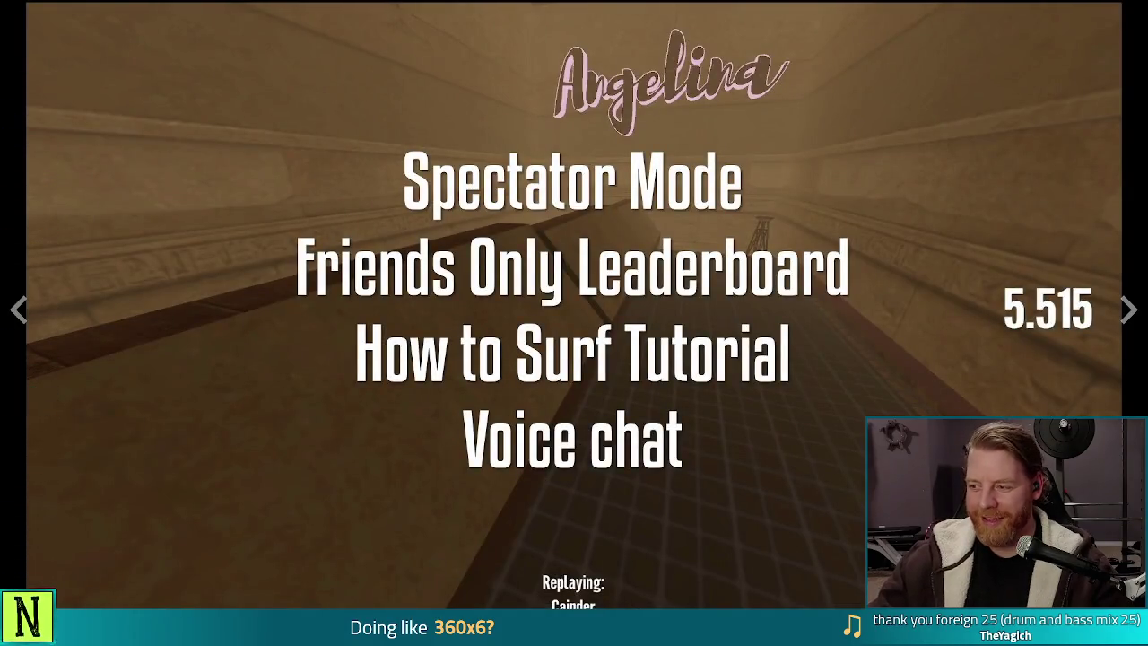
- Watch the SurfsUp trailer full screen from 0:43, then close the Steam store window
key(Escape)
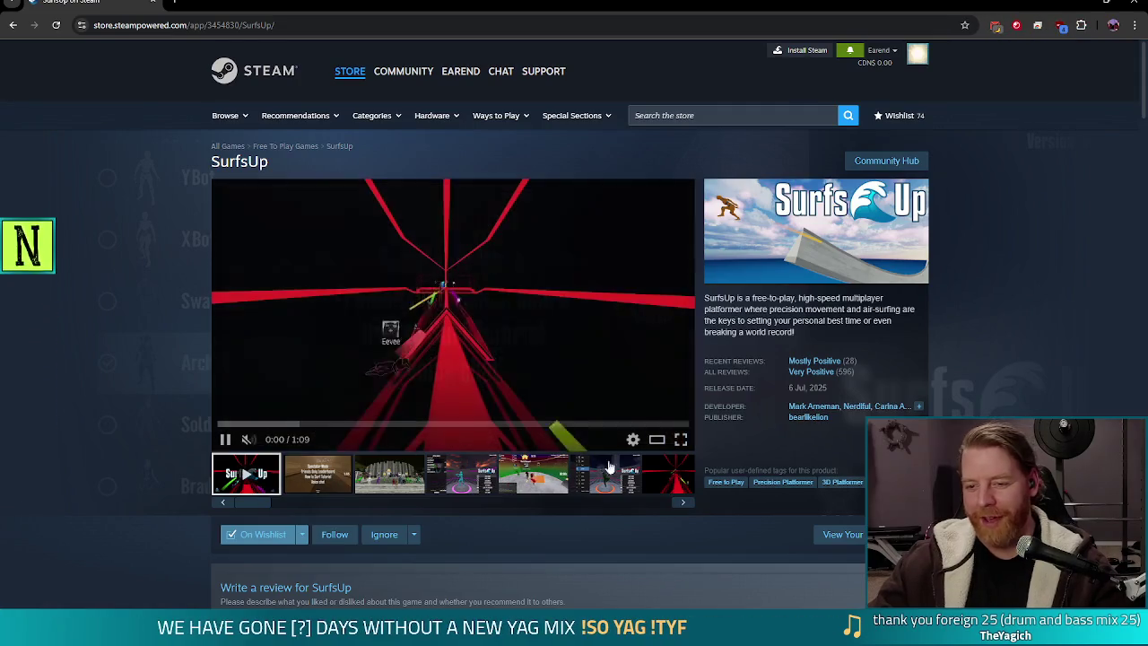
click(681, 438)
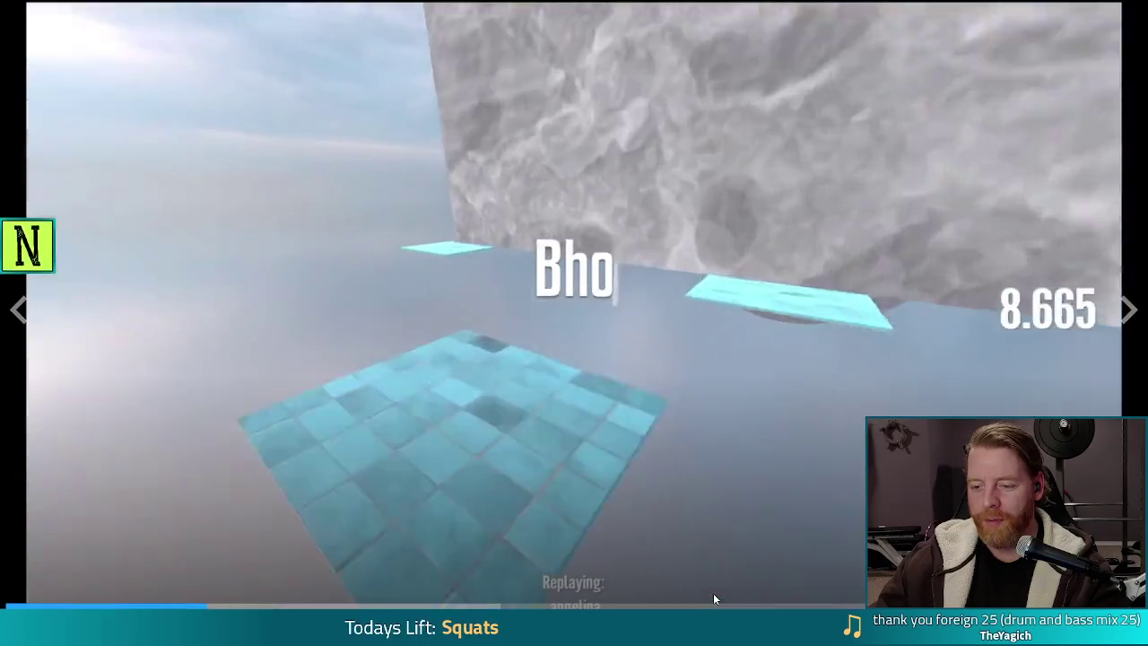
click(731, 602)
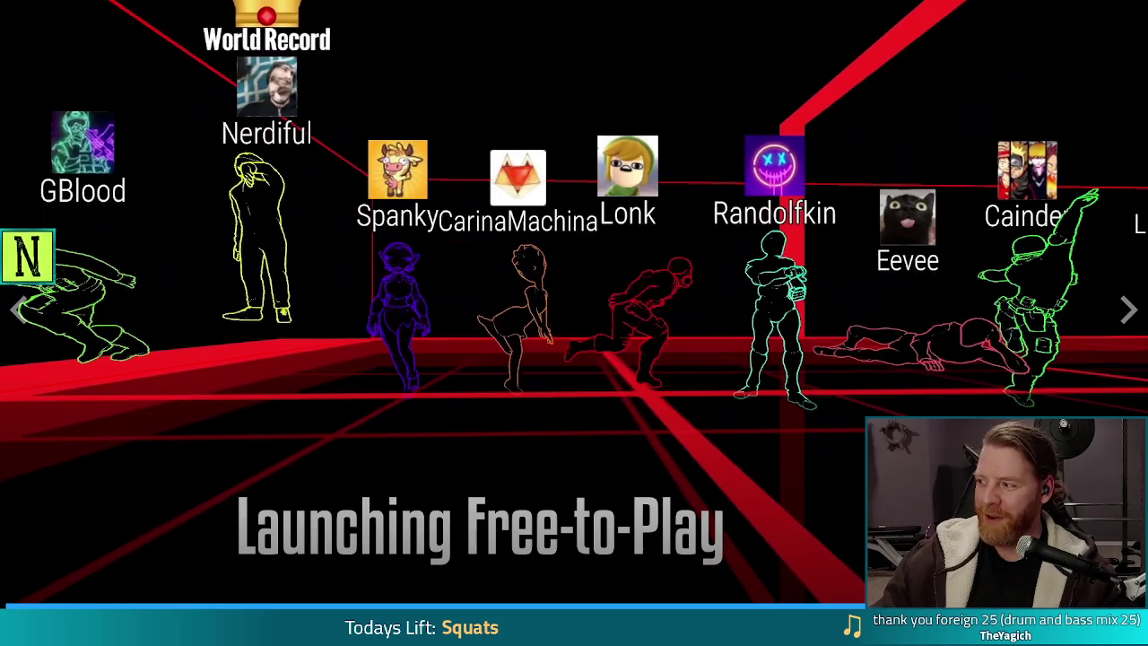
key(Escape)
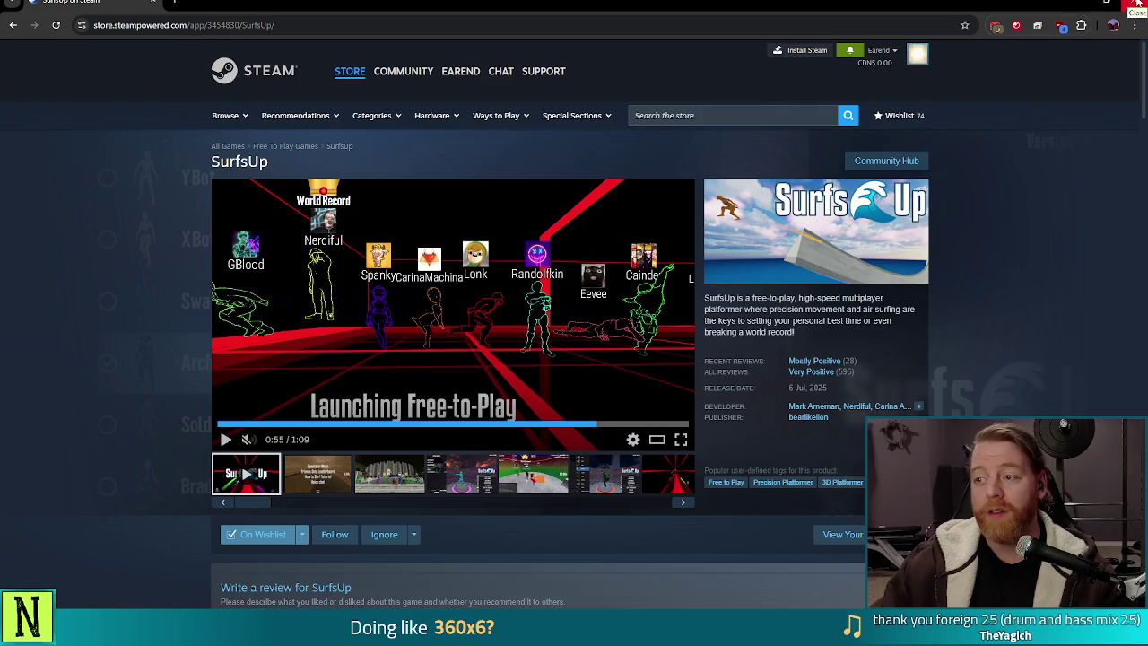
click(1138, 5)
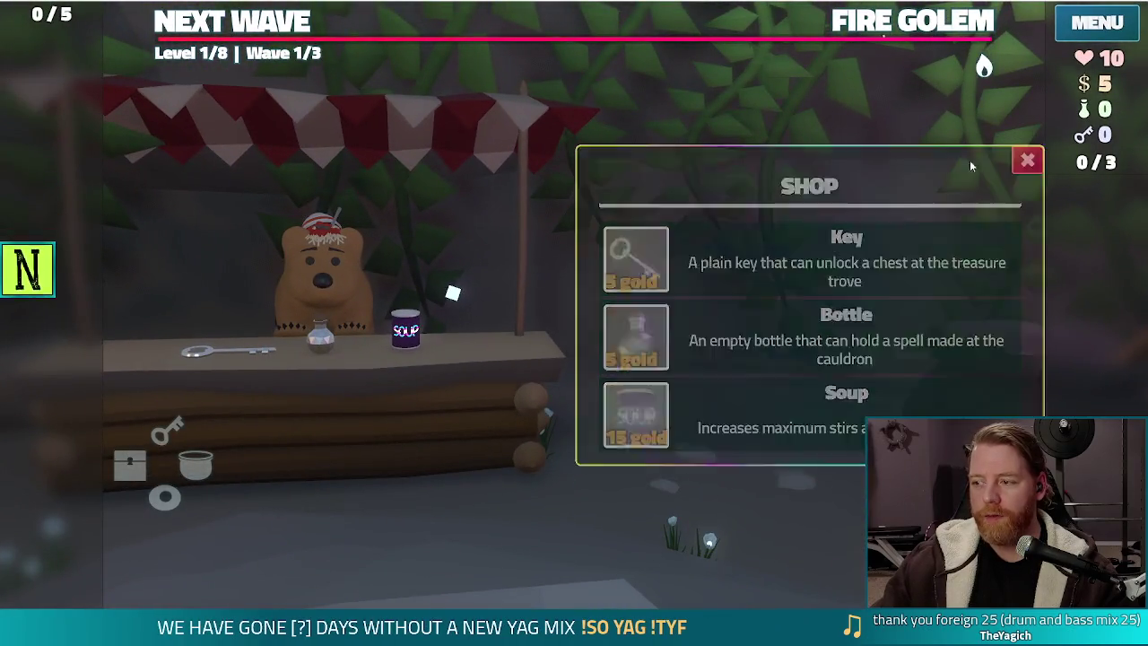
- Close the shop and make a wishing-well wish for the Diamond Hands card
click(1027, 160)
click(686, 406)
click(765, 414)
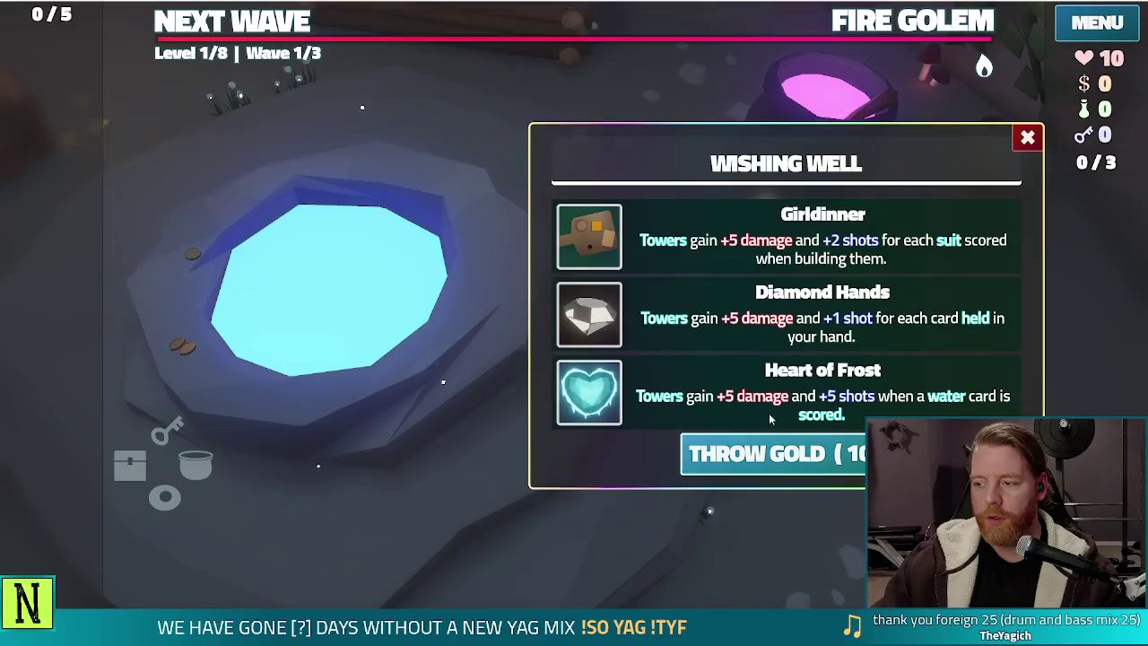
click(762, 314)
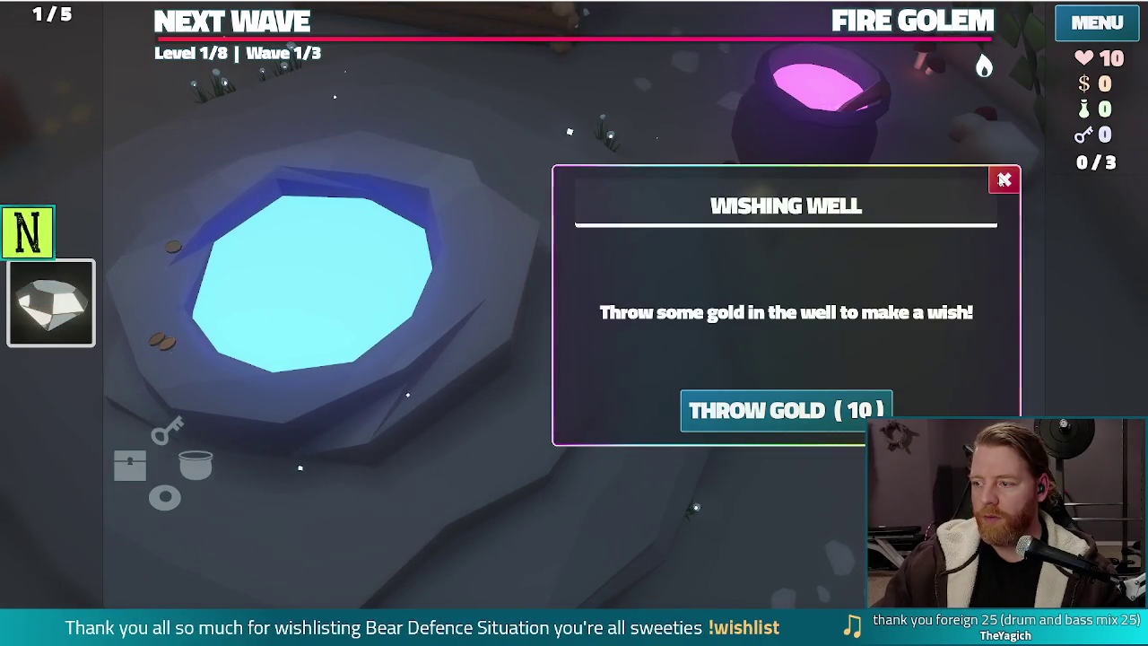
click(1004, 180)
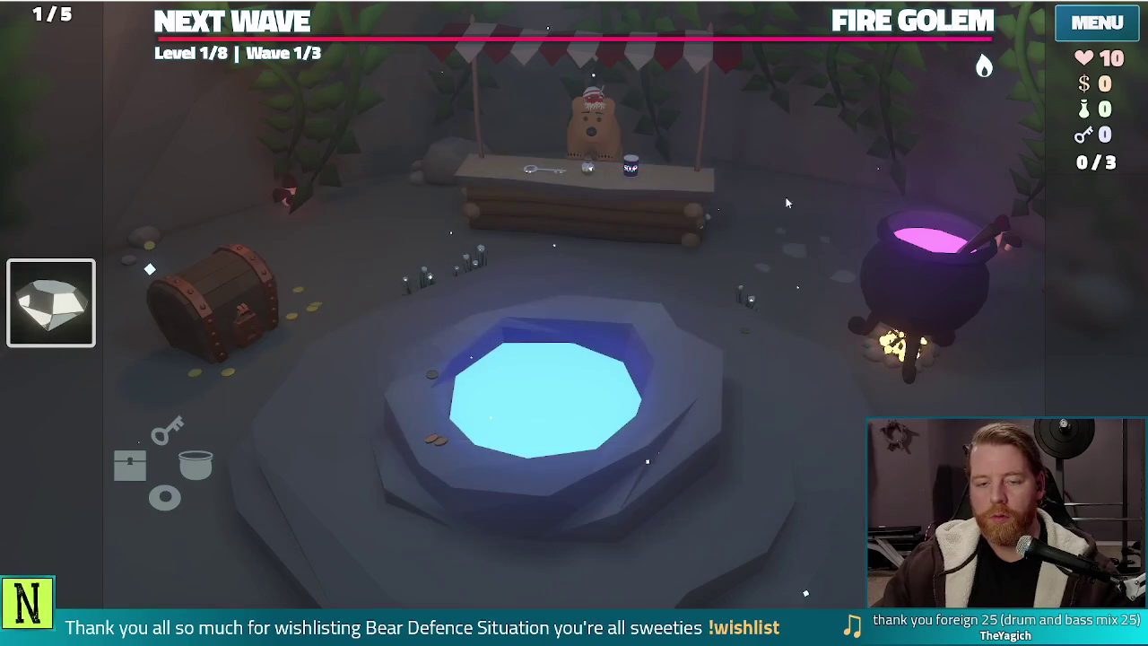
- Run test_kit in the console for 1000 gold, 100 potions and 100 keys, then enter the level map
key(grave)
text(test_kit)
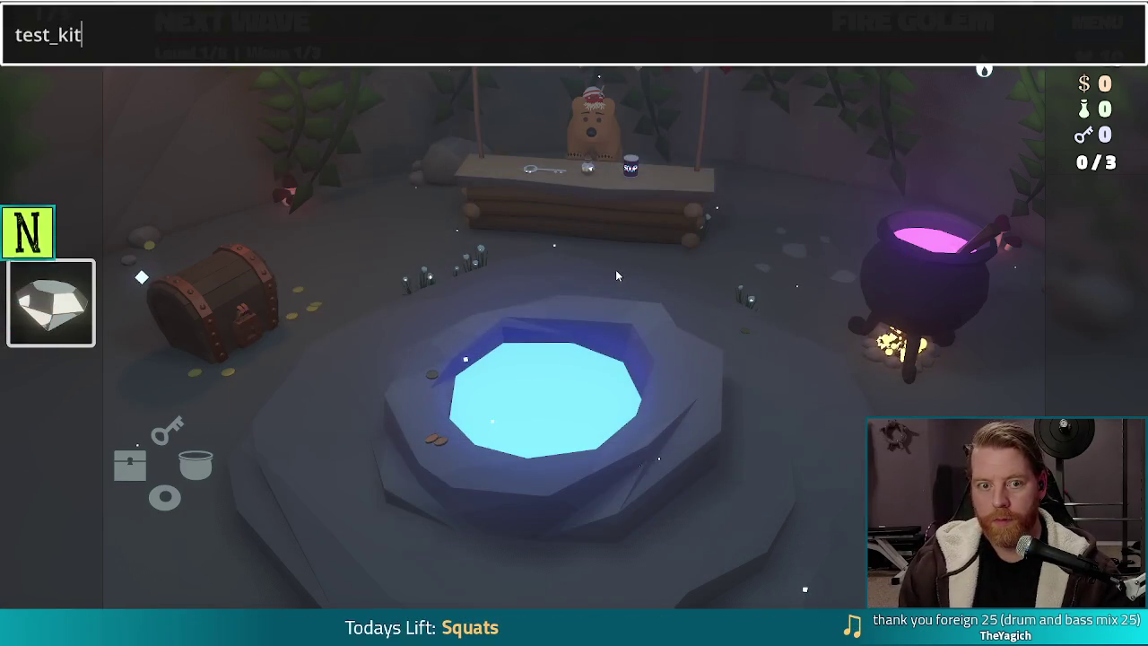
key(Return)
key(grave)
key(BackSpace)
key(BackSpace)
key(BackSpace)
text(add)
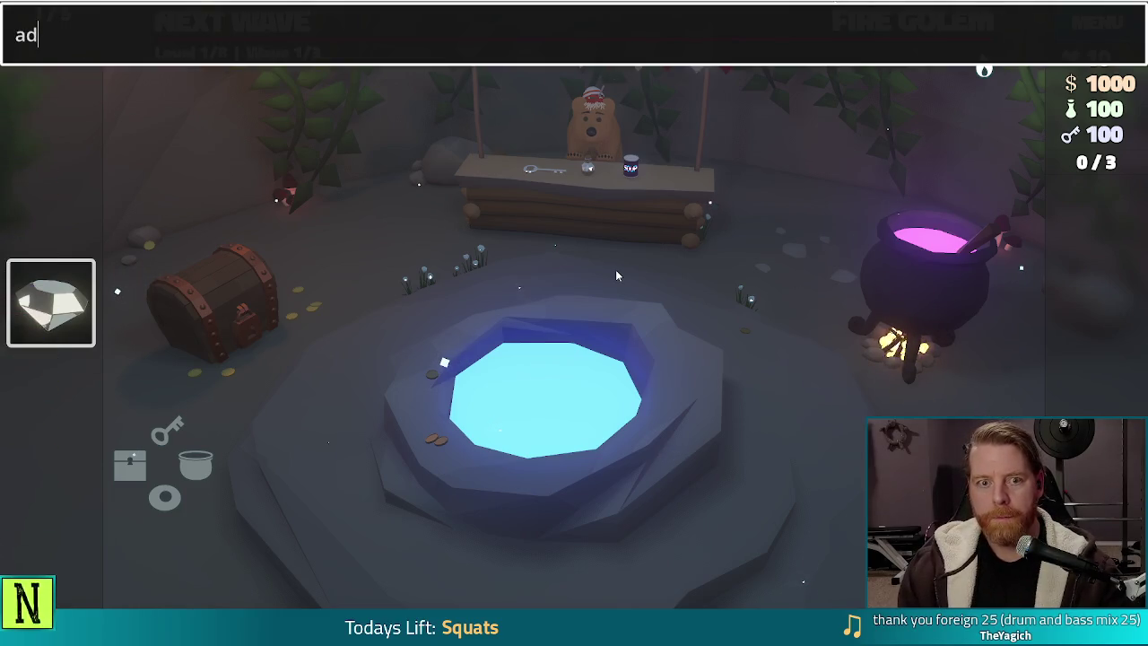
key(BackSpace)
key(BackSpace)
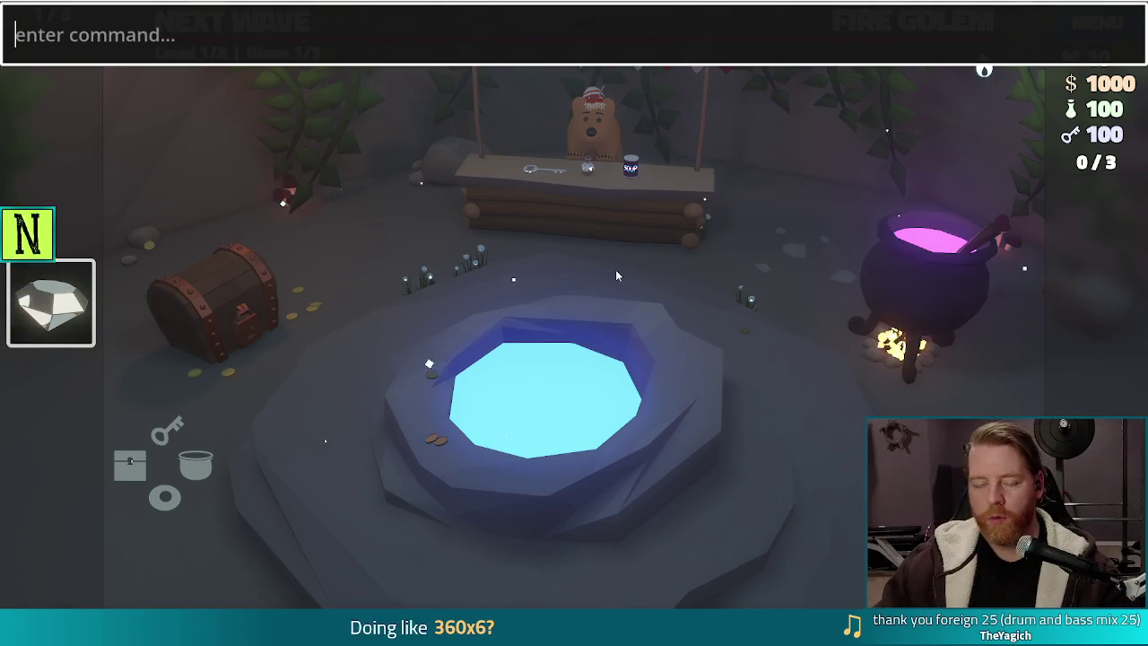
key(grave)
click(232, 20)
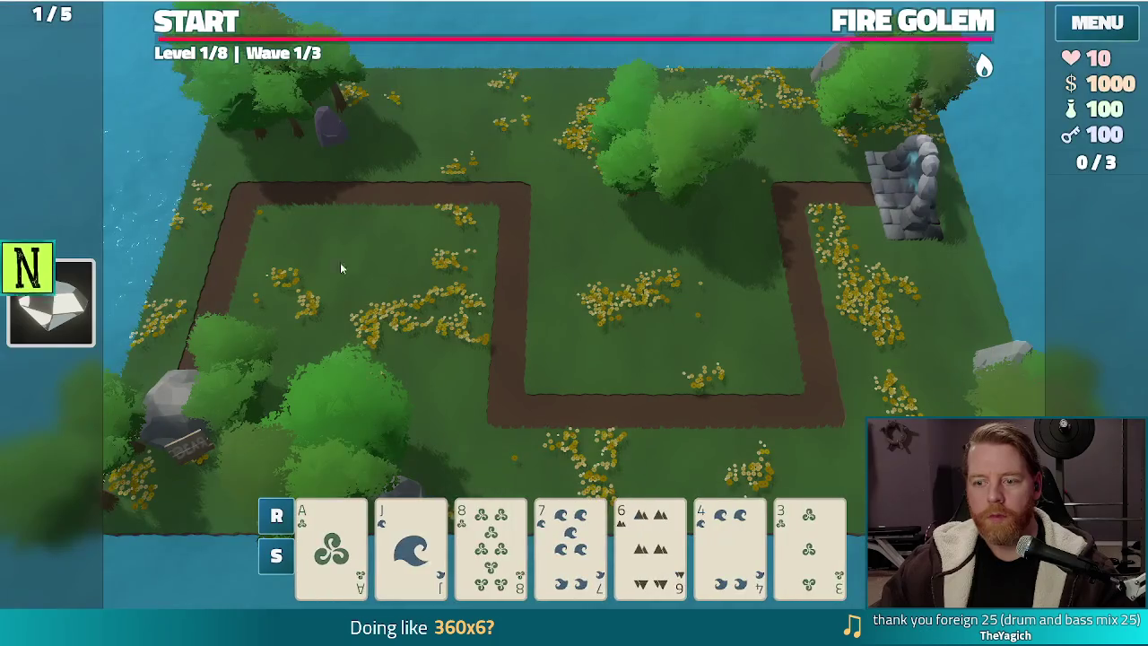
- Discard and toggle cards until the hand holds a pair of Jacks
click(615, 457)
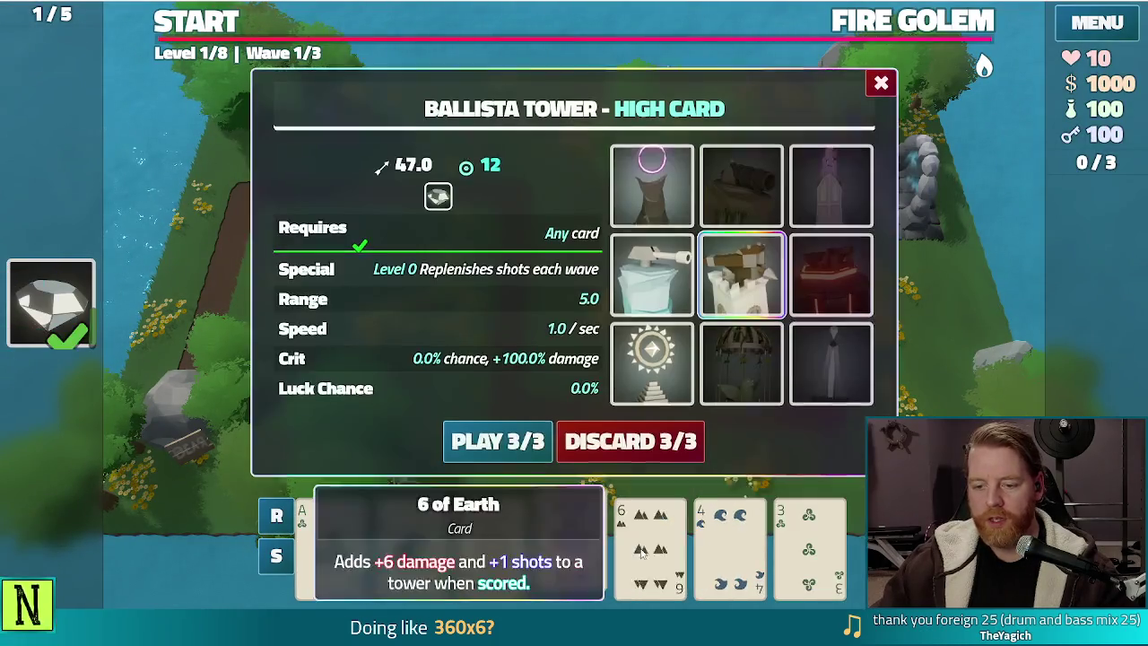
click(652, 453)
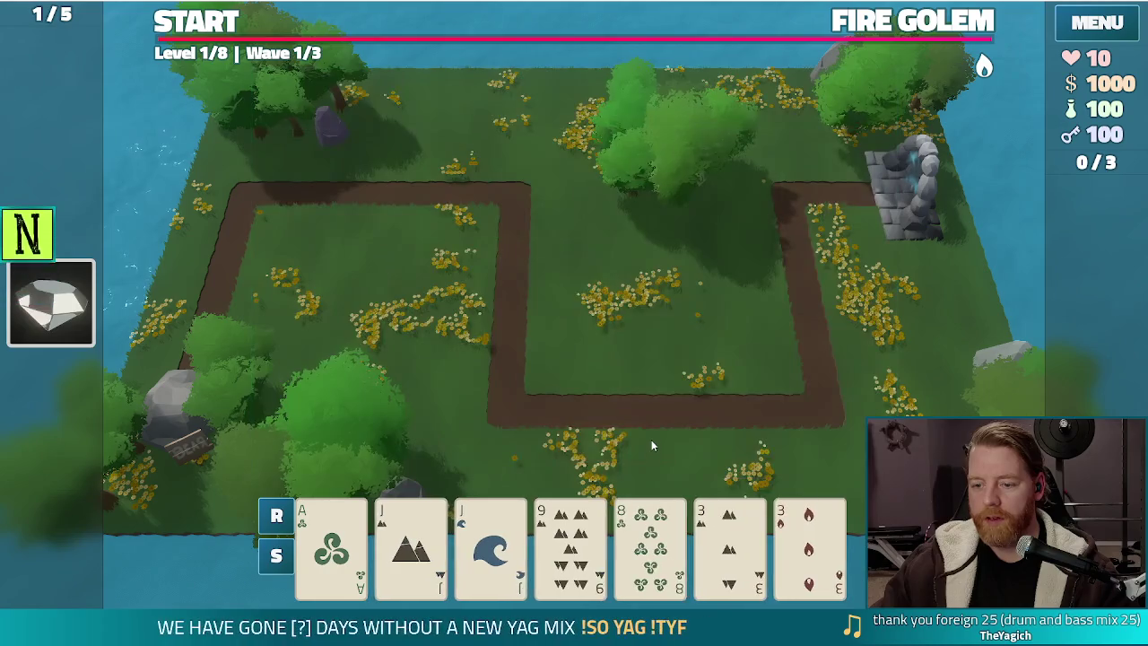
click(464, 510)
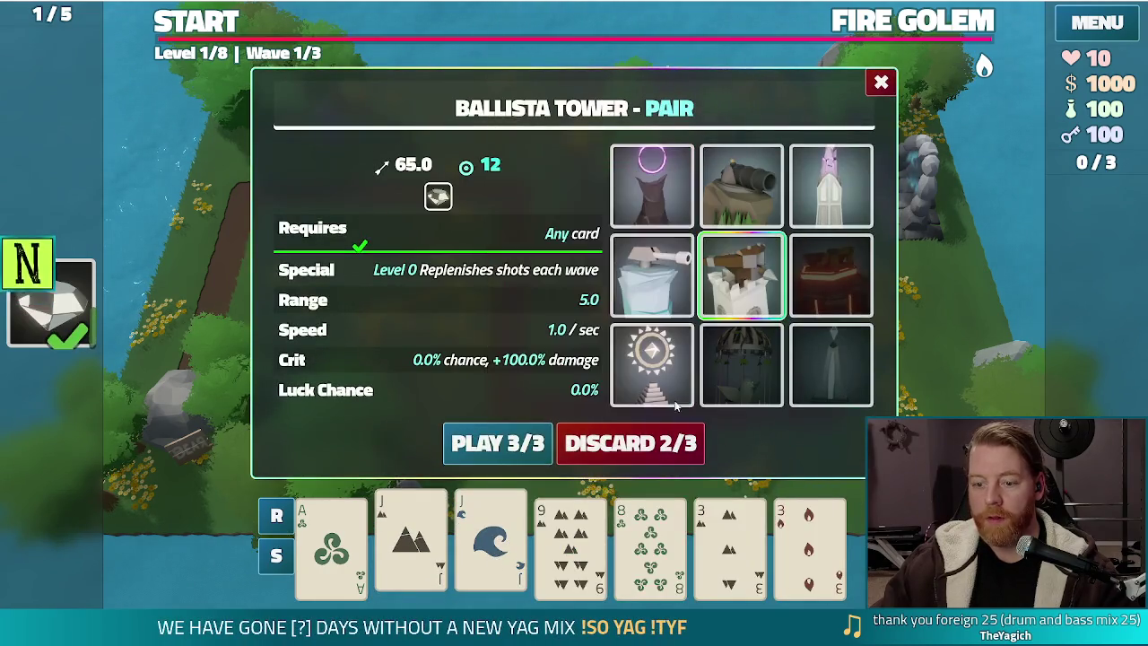
click(485, 547)
click(411, 543)
click(730, 543)
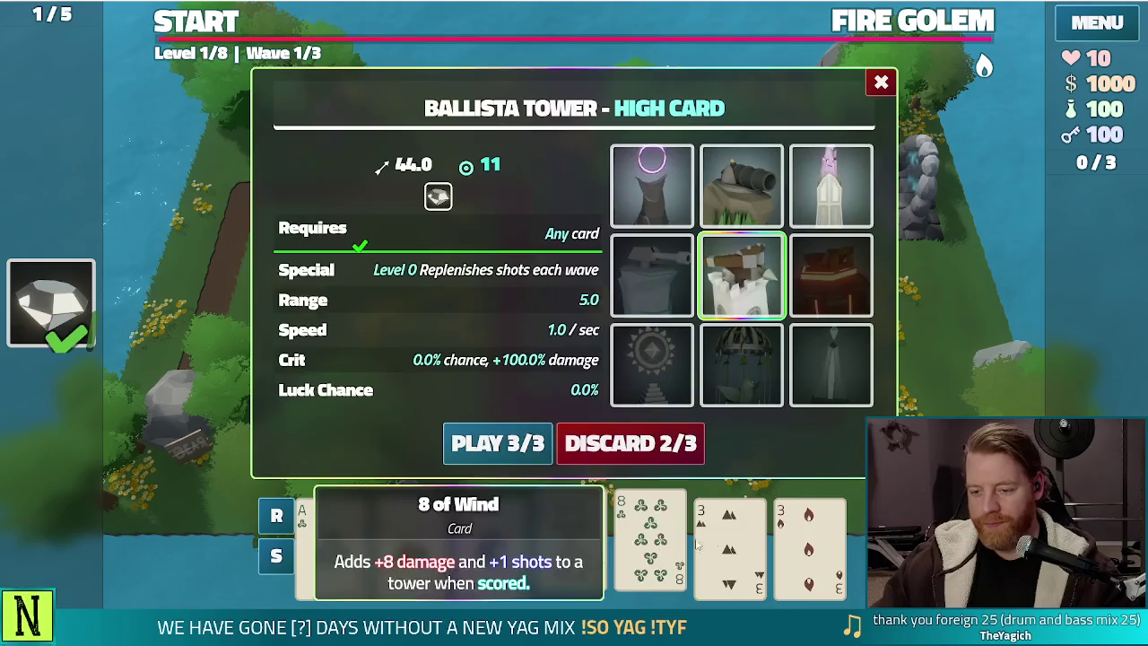
click(805, 542)
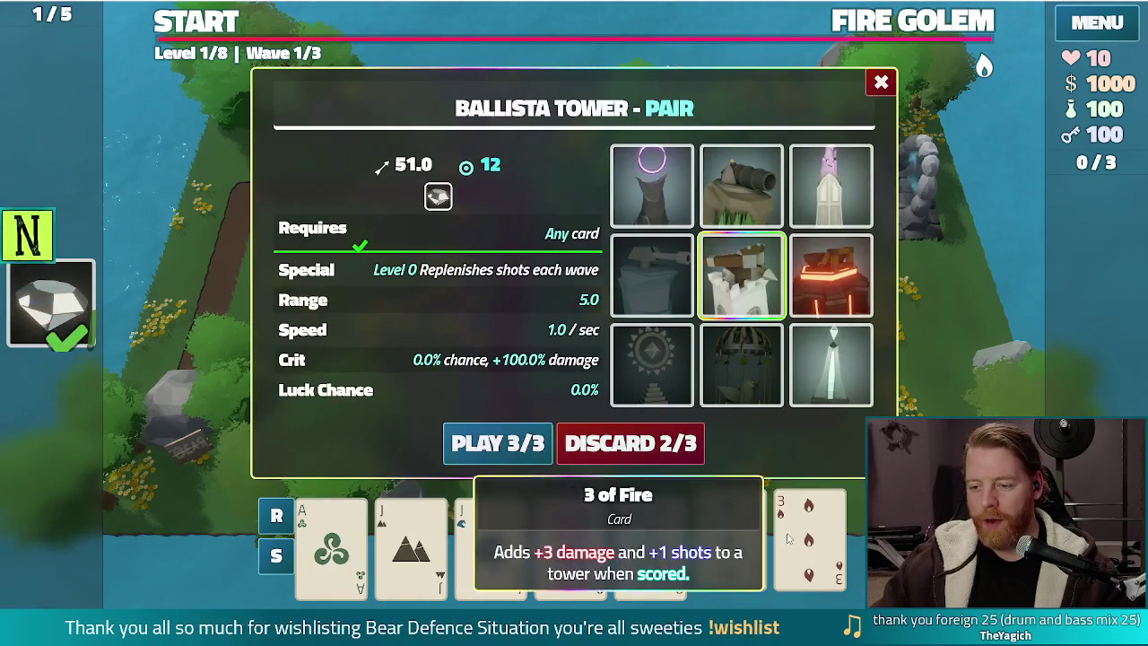
- Build a Lightning tower inside the path's right bend and start the first wave
click(827, 378)
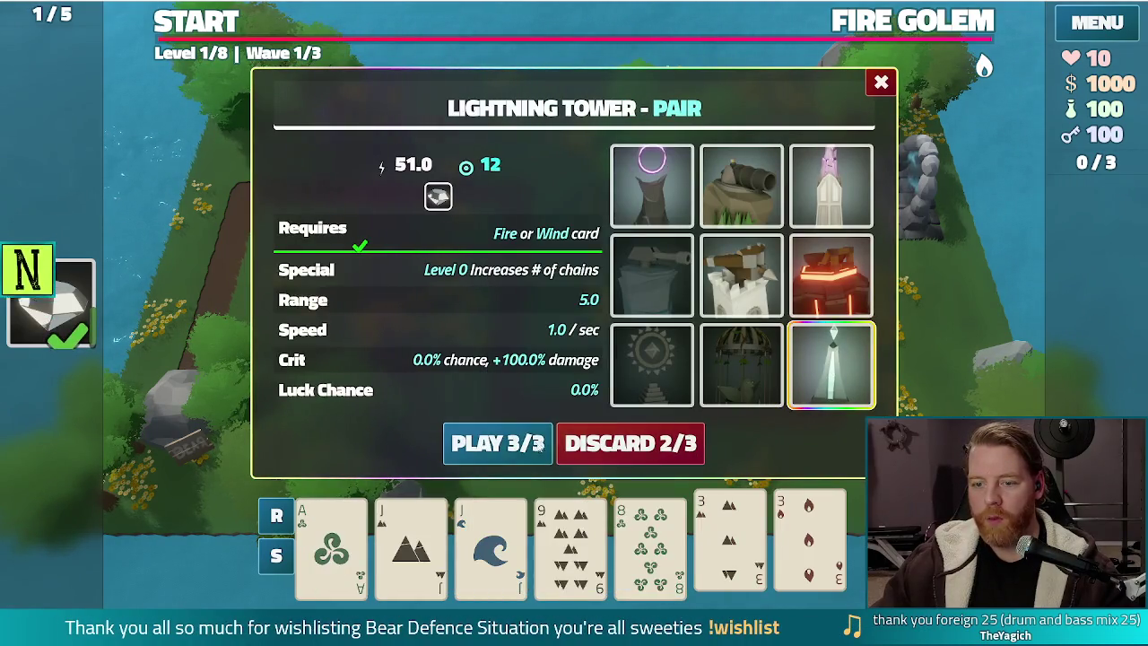
click(508, 453)
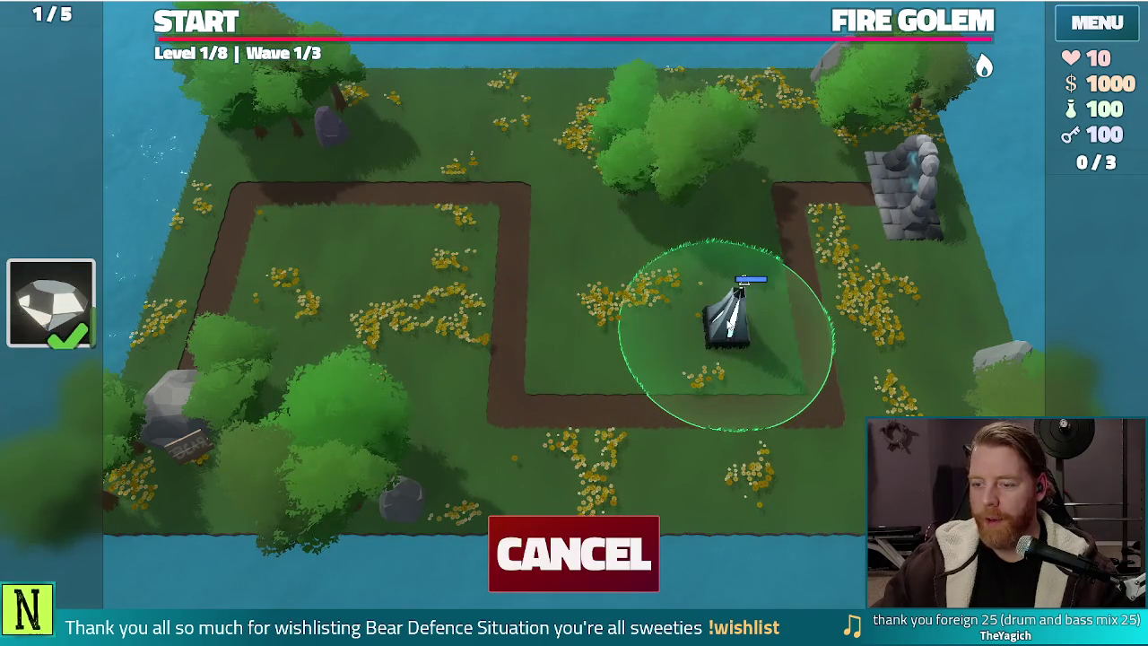
click(727, 327)
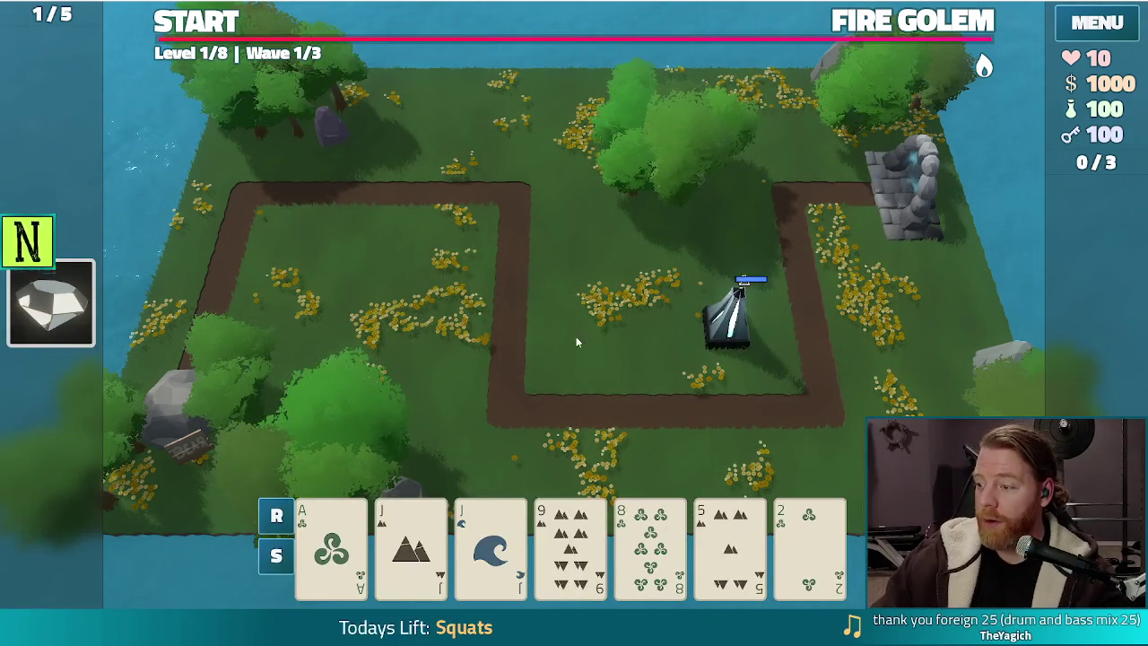
click(847, 21)
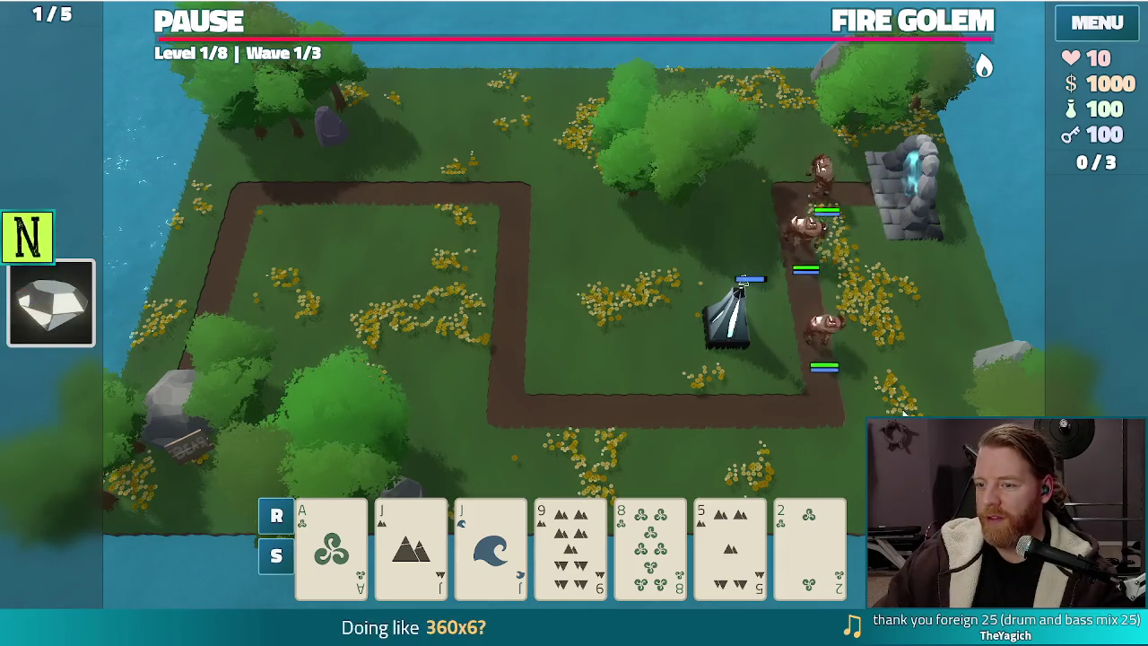
- Pause the game and close the running game window with Alt+F4
click(215, 25)
mouse_move(984, 66)
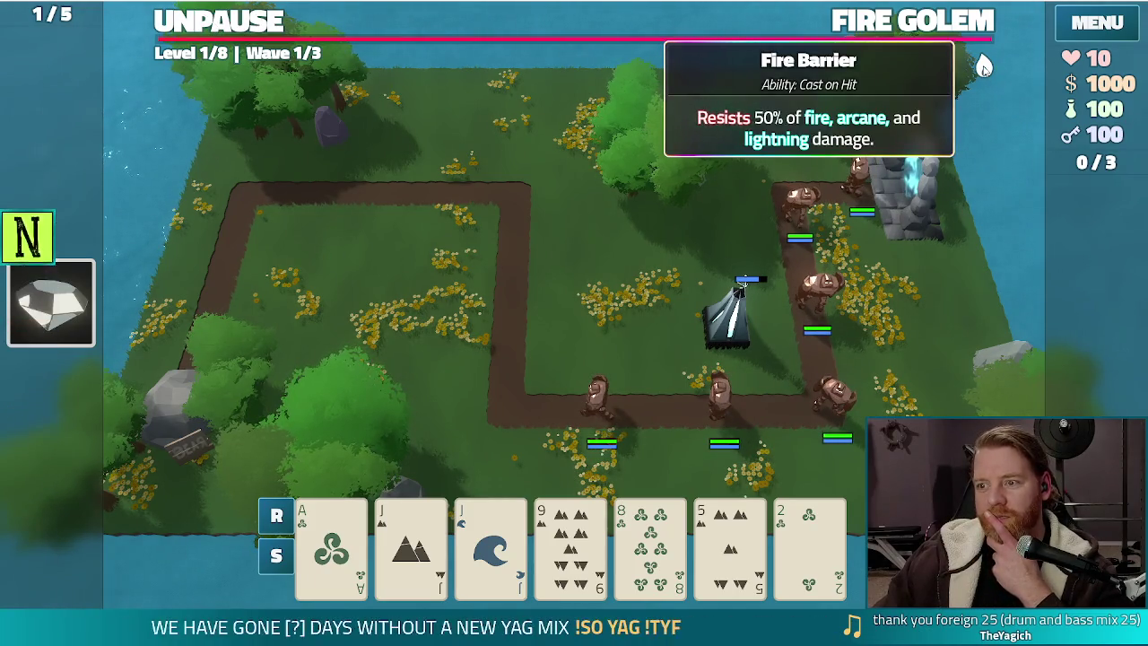
key(alt+F4)
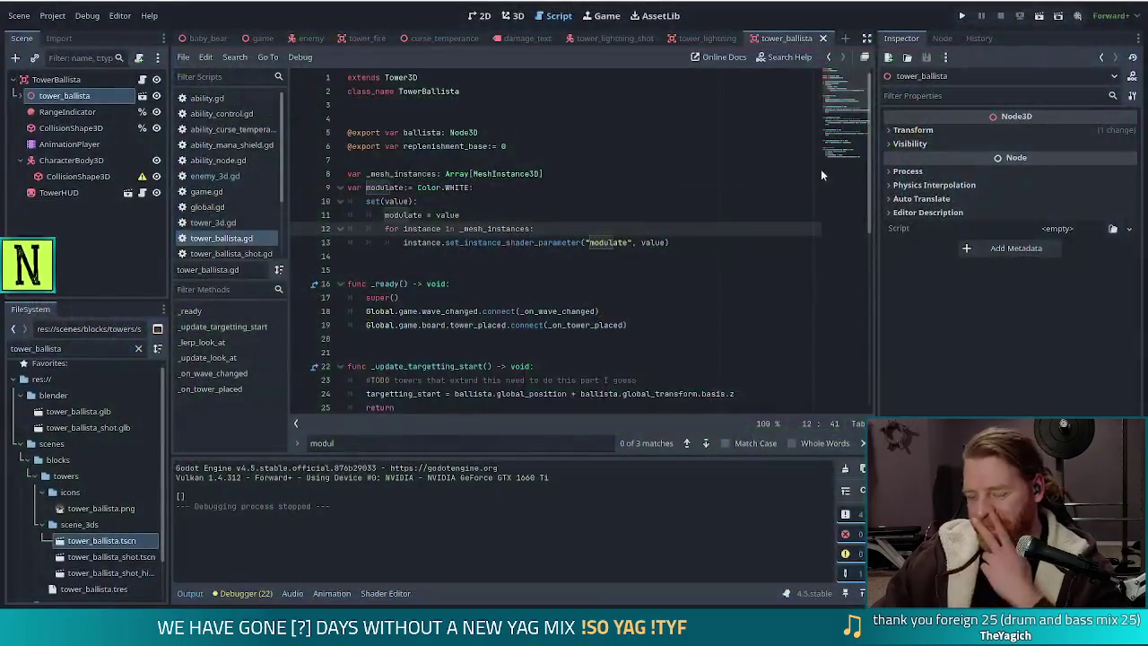
- Relaunch the project, start Level 1, and check the Crystal Golem wave info
click(965, 18)
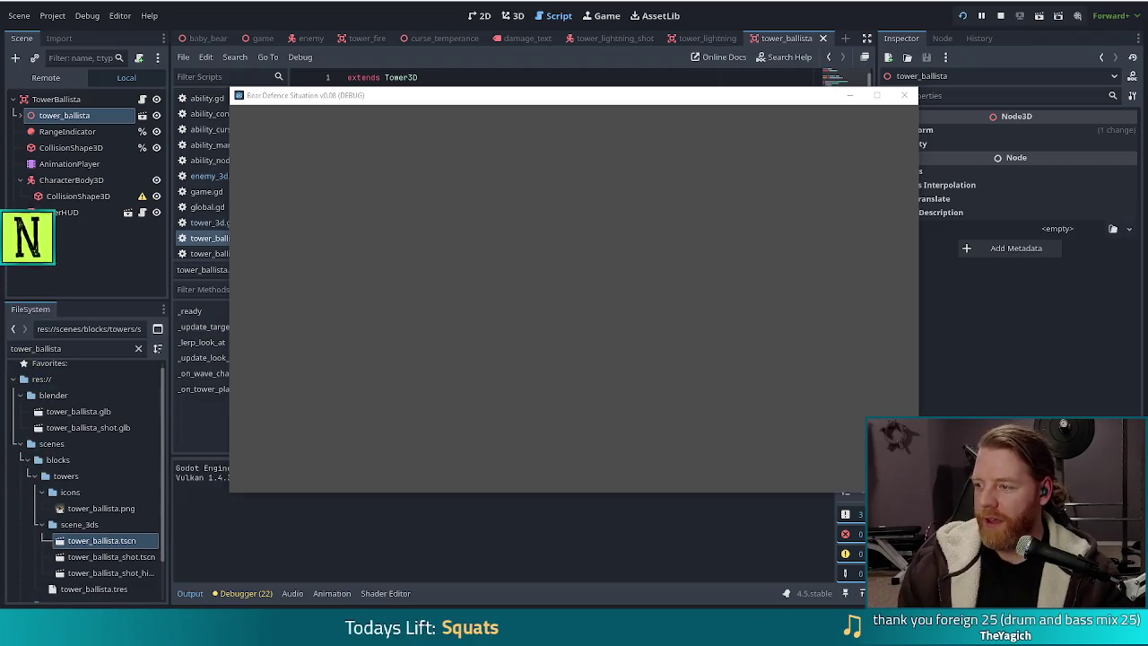
click(363, 318)
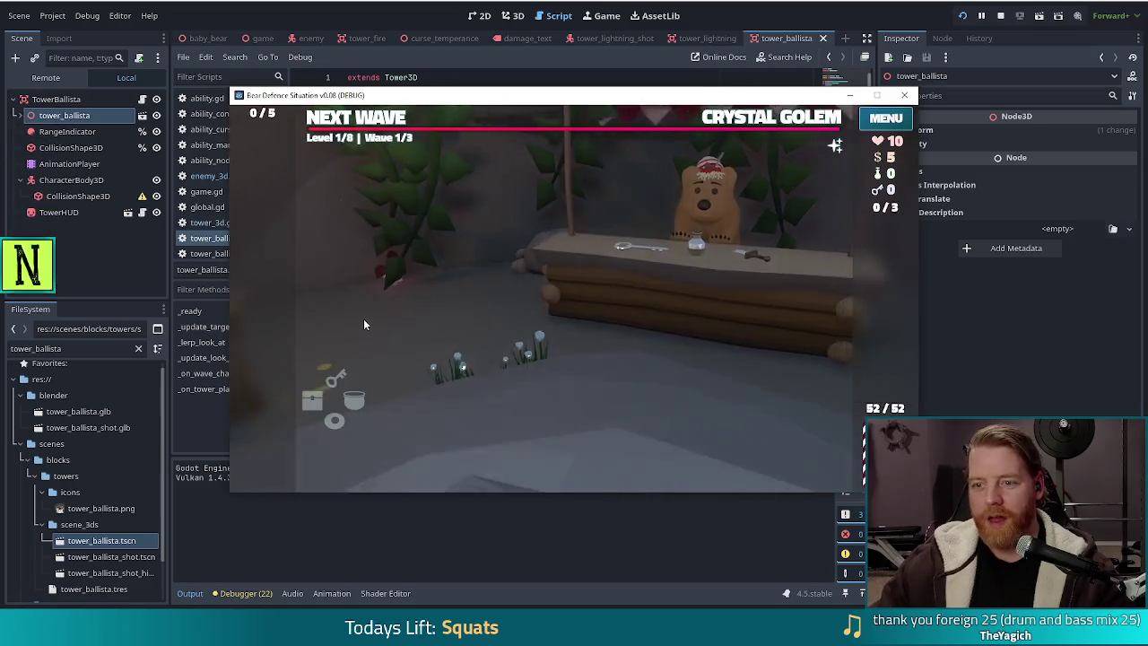
click(773, 121)
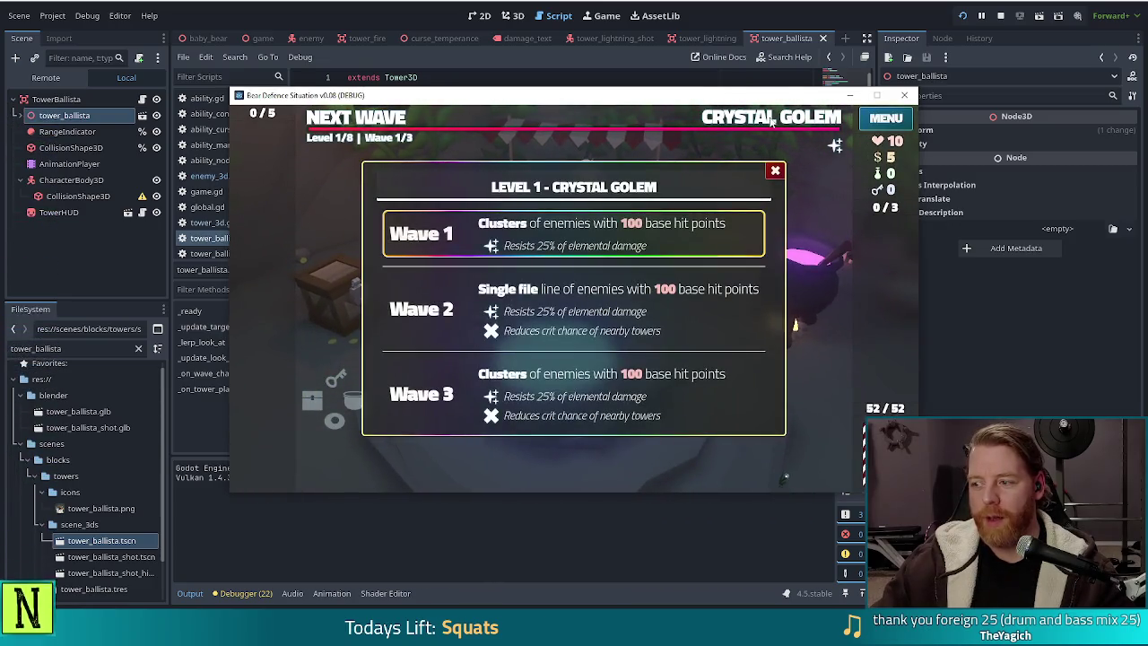
click(776, 171)
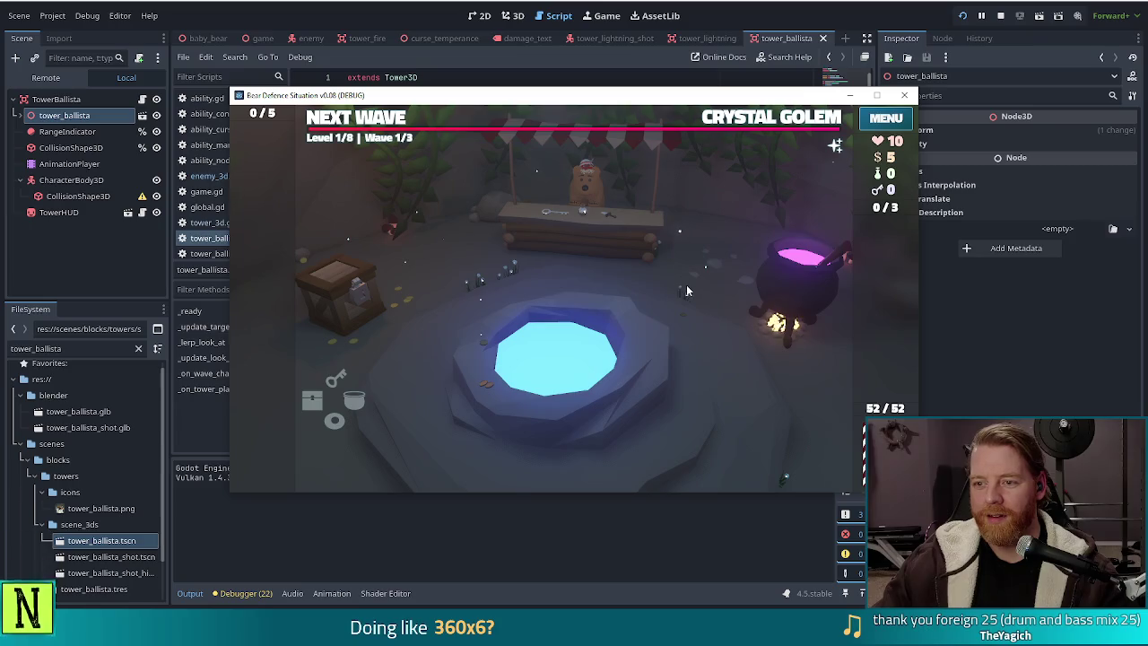
- Run the console commands test_kit and add_wish diamond_hands, then leave the shop for the map
key(grave)
text(test_kit)
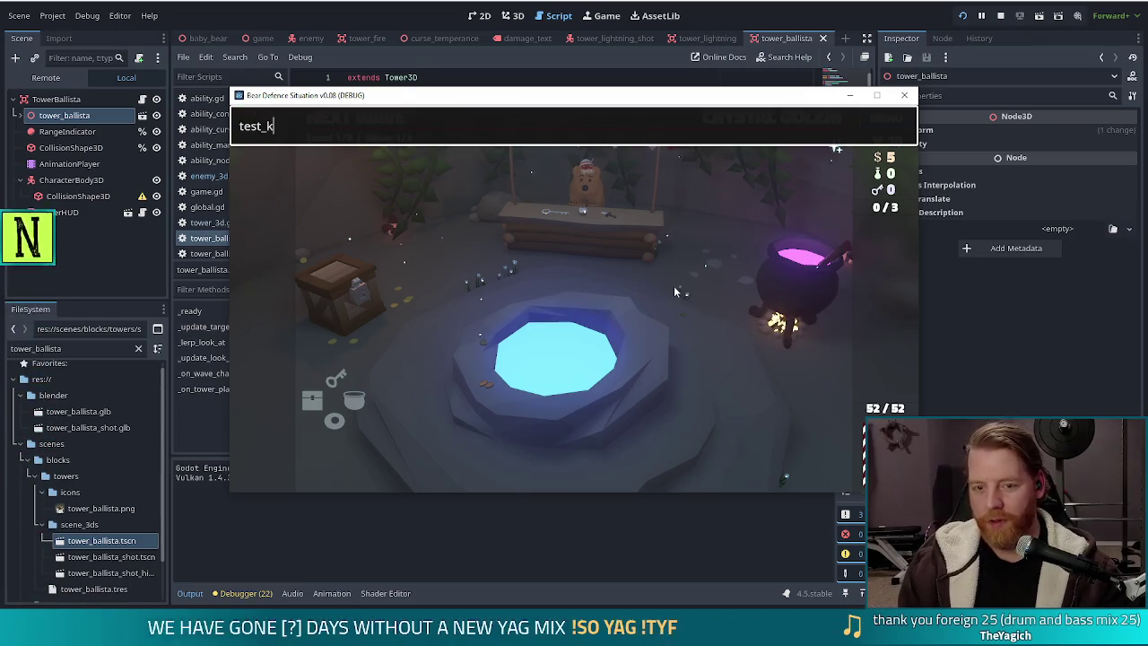
key(Return)
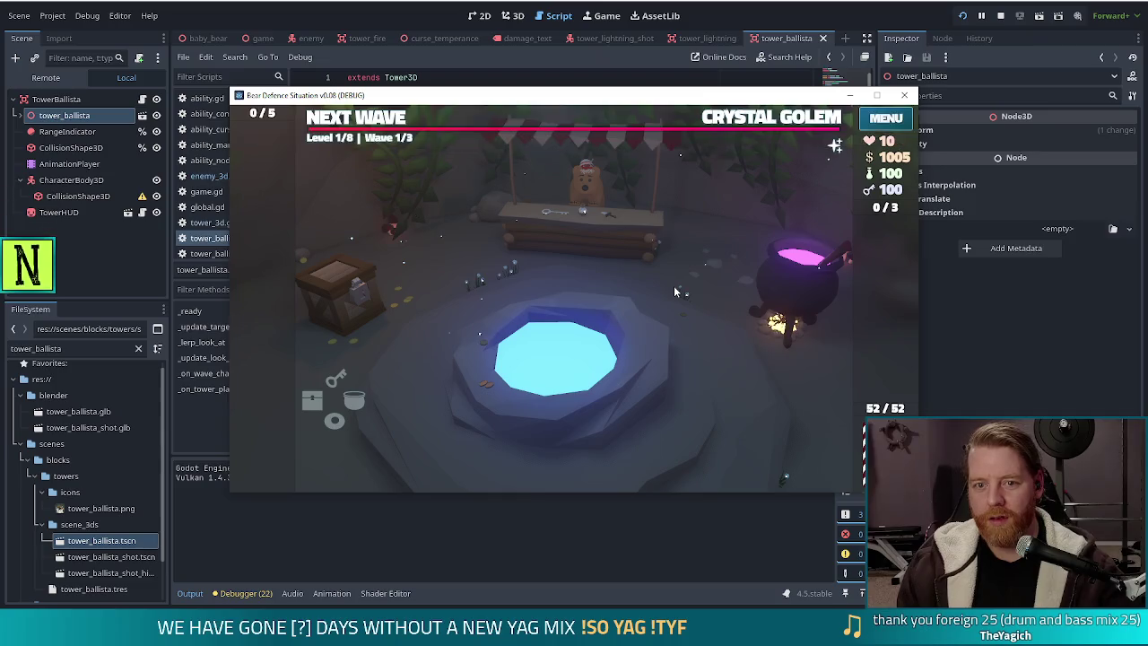
key(ctrl+a)
text(add_wish)
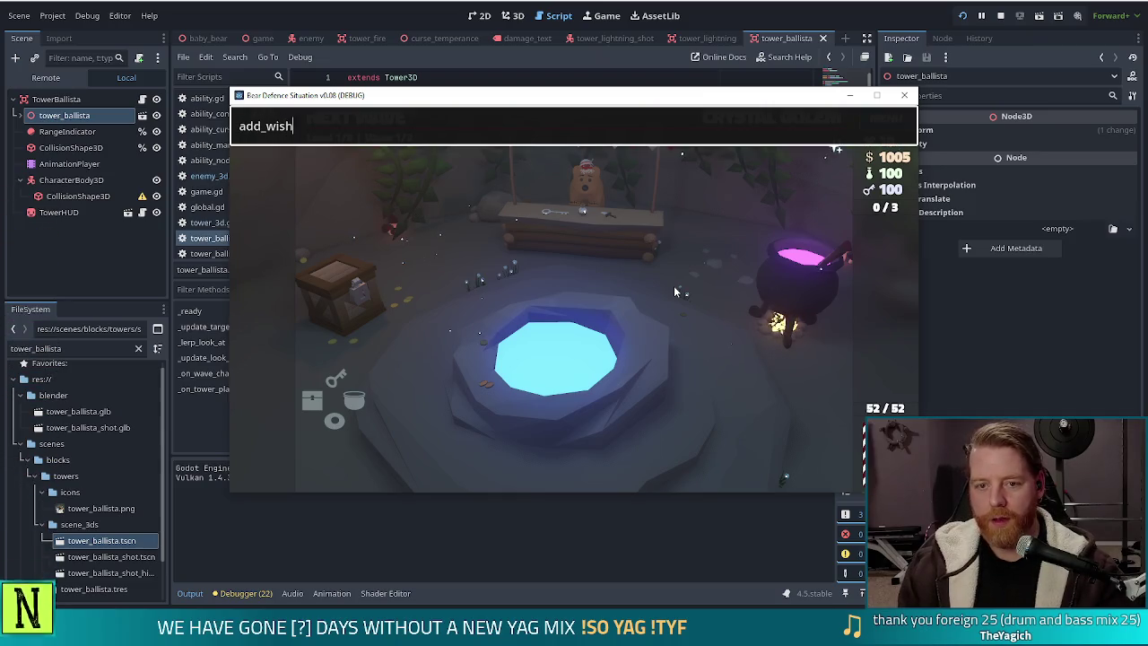
text( diamond_hands)
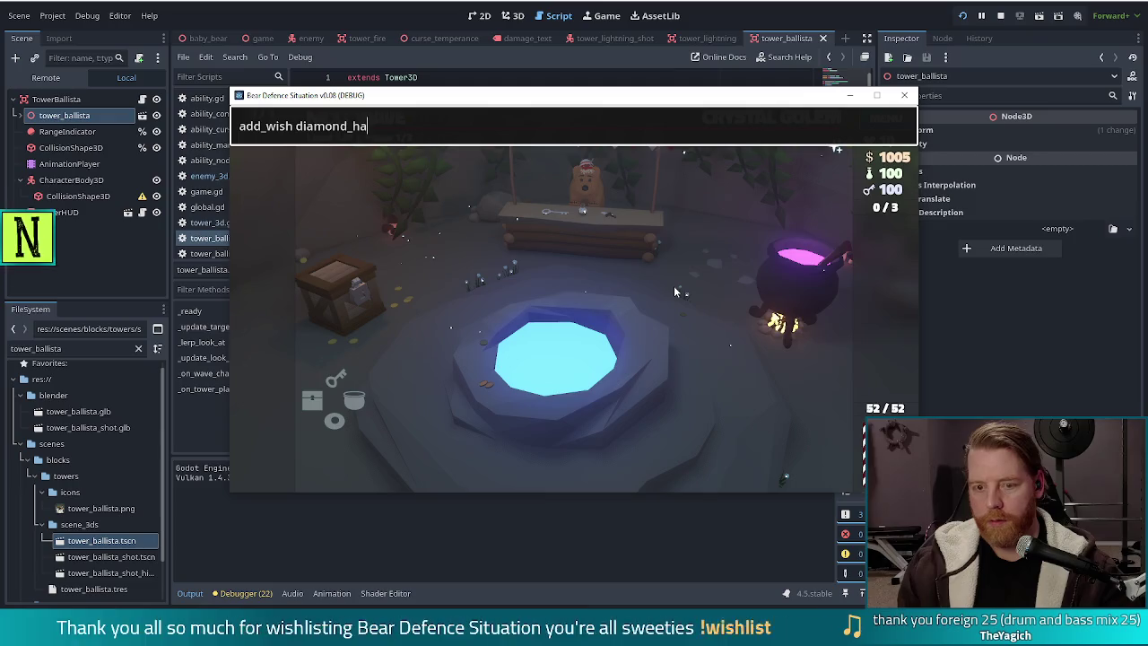
key(Return)
key(Escape)
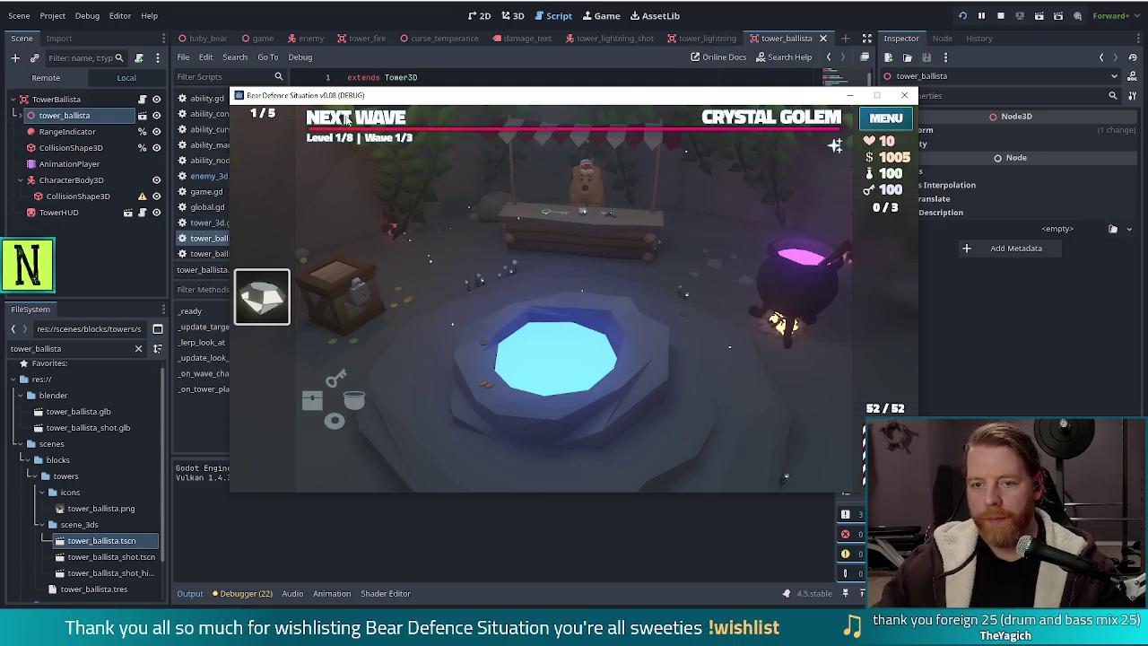
click(366, 121)
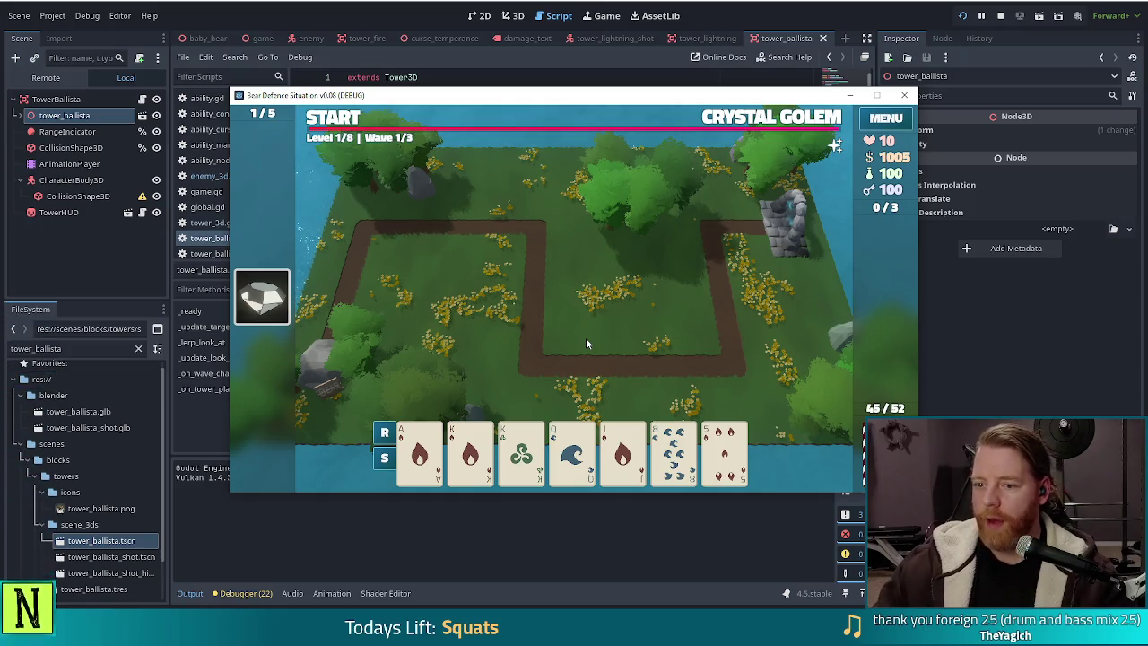
- Play a pair of kings to place a ballista inside the path's middle loop
click(470, 453)
click(521, 453)
click(754, 332)
click(525, 385)
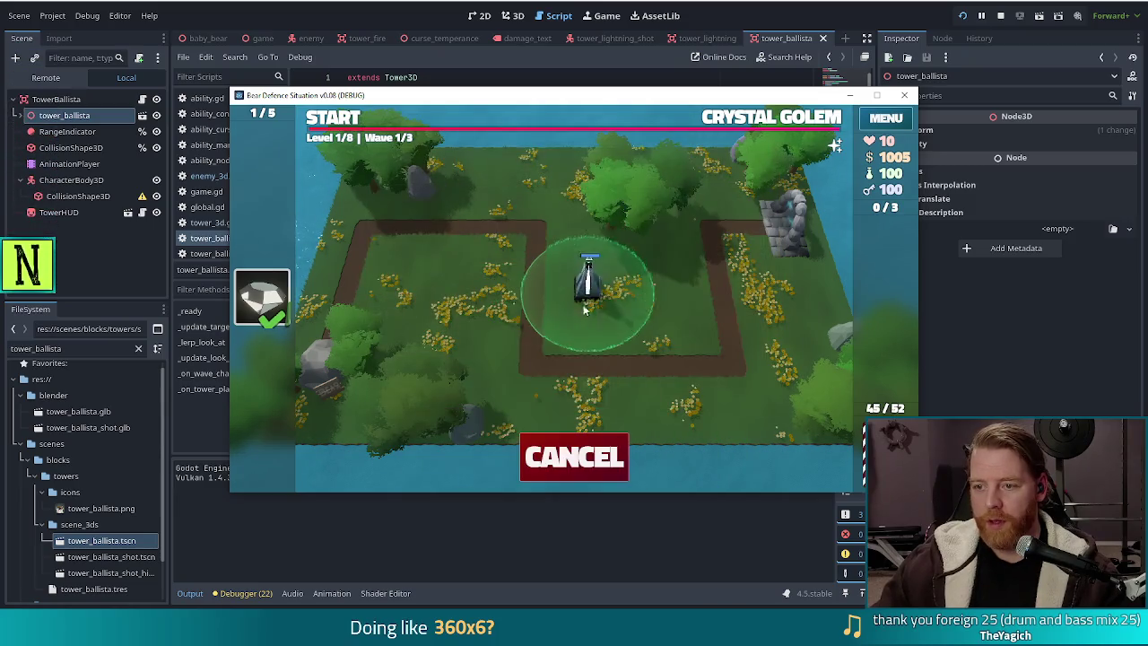
click(582, 327)
- Check the Crystal Golem wave details and maximize the game window
click(747, 121)
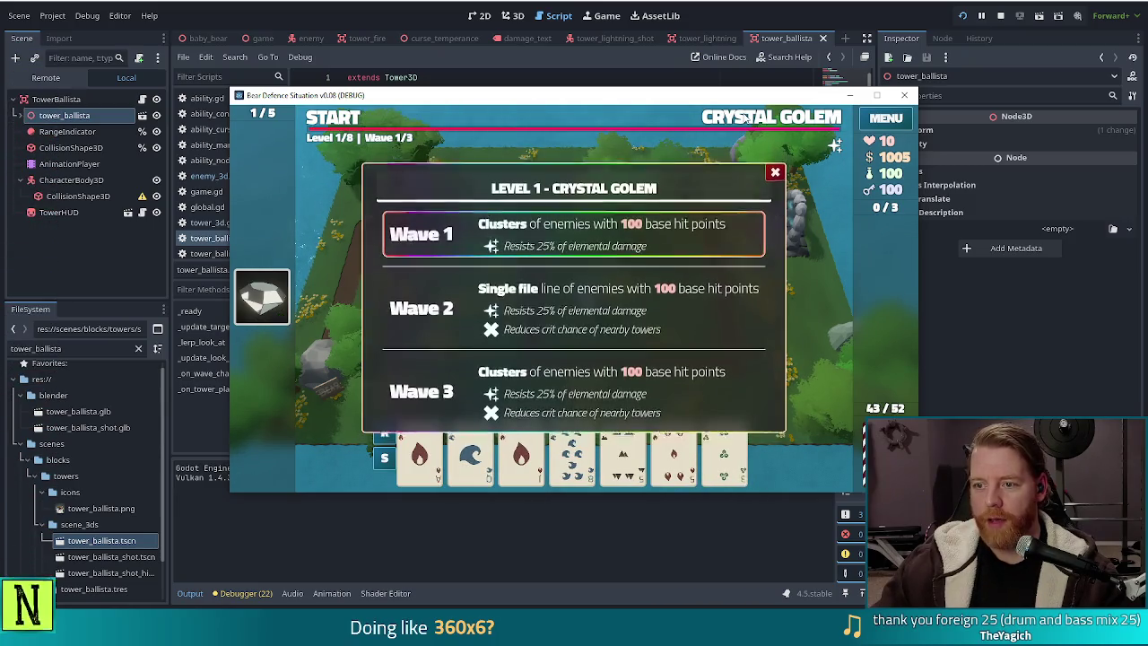
click(748, 121)
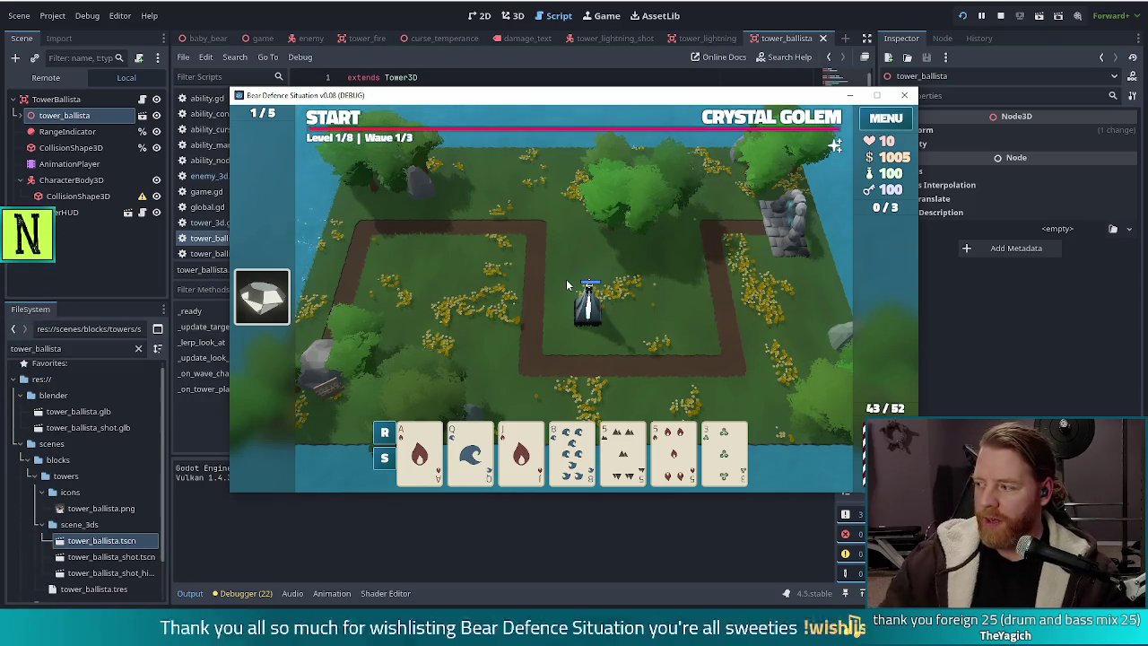
click(877, 95)
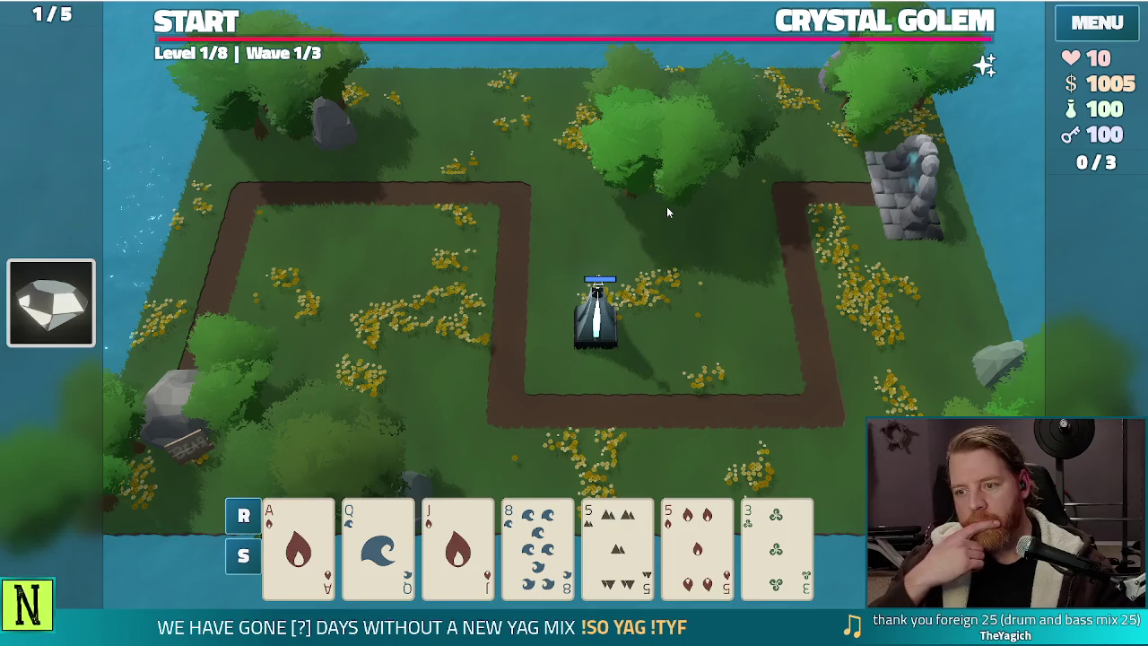
- Redraw the hand twice, then place a Ballista Tower to the right of the first tower
mouse_move(556, 561)
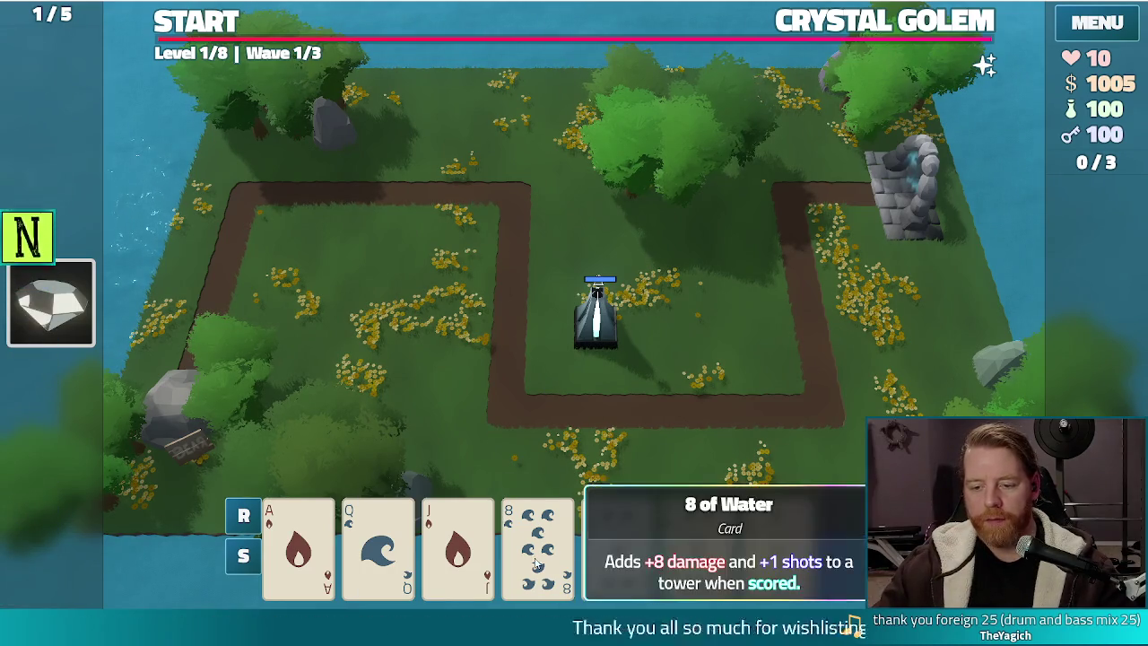
click(597, 314)
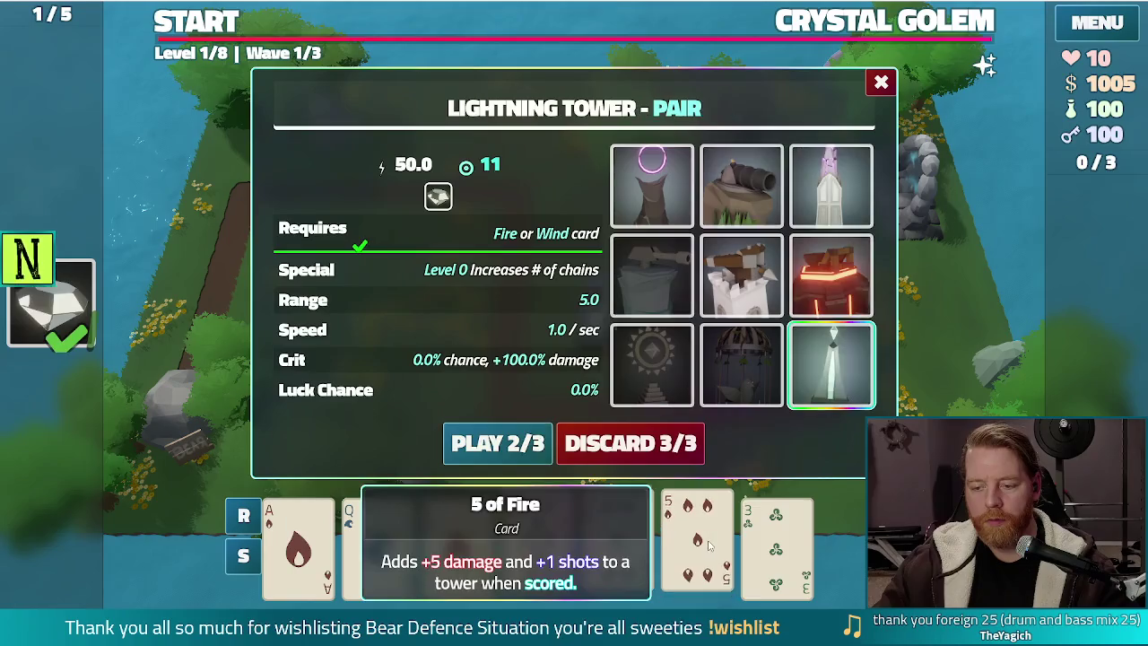
click(675, 449)
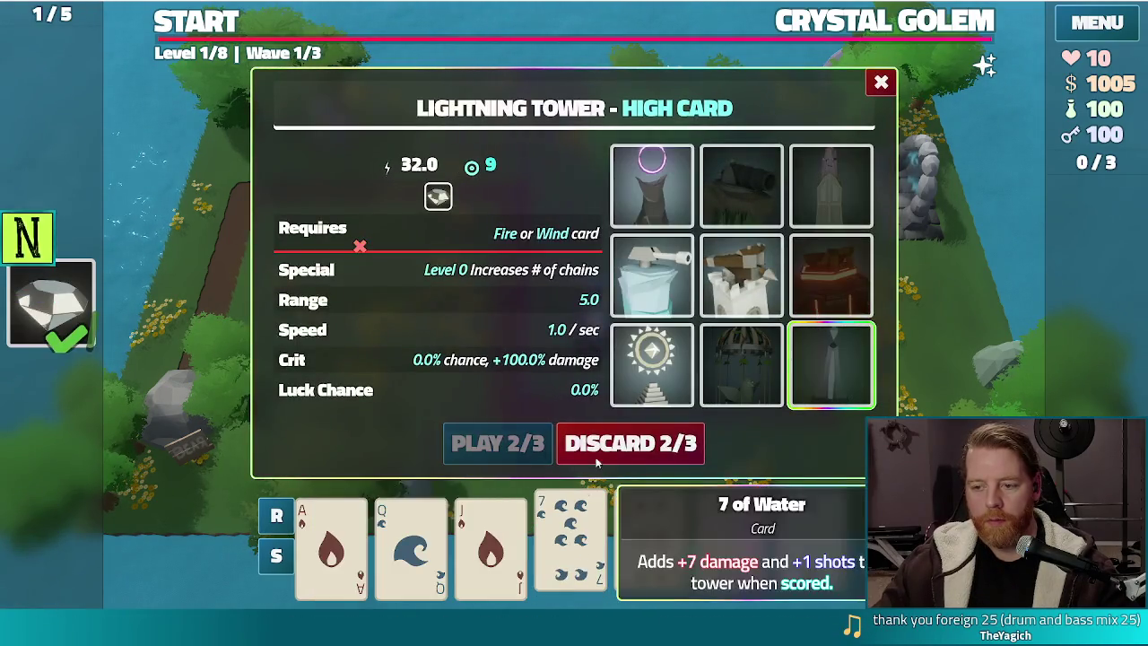
click(637, 432)
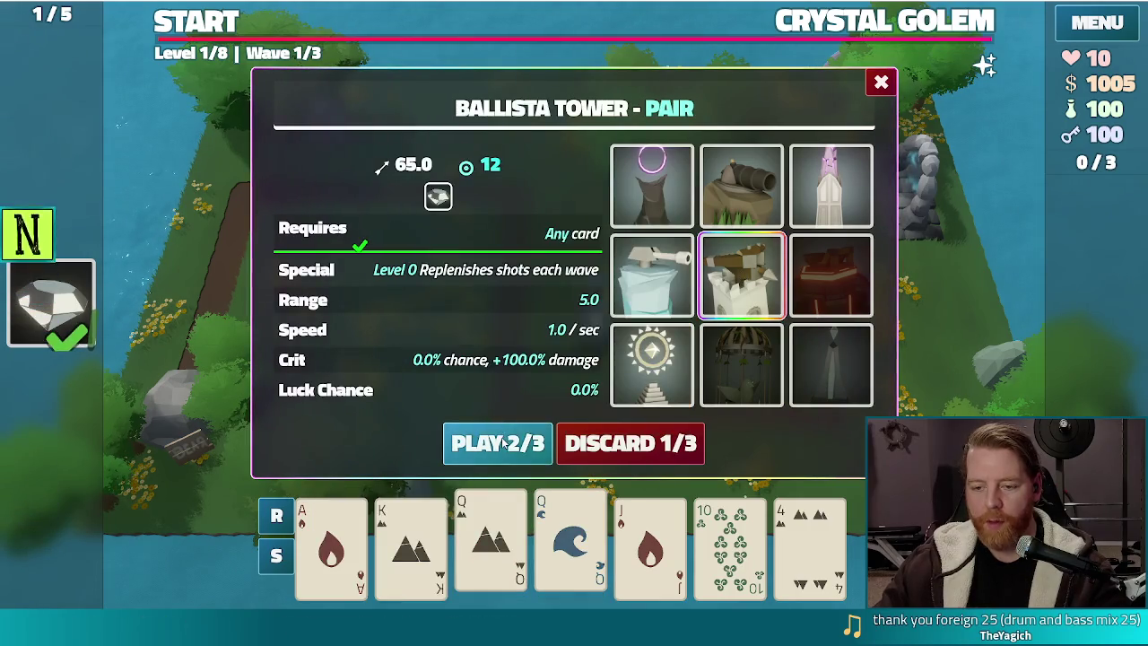
click(500, 443)
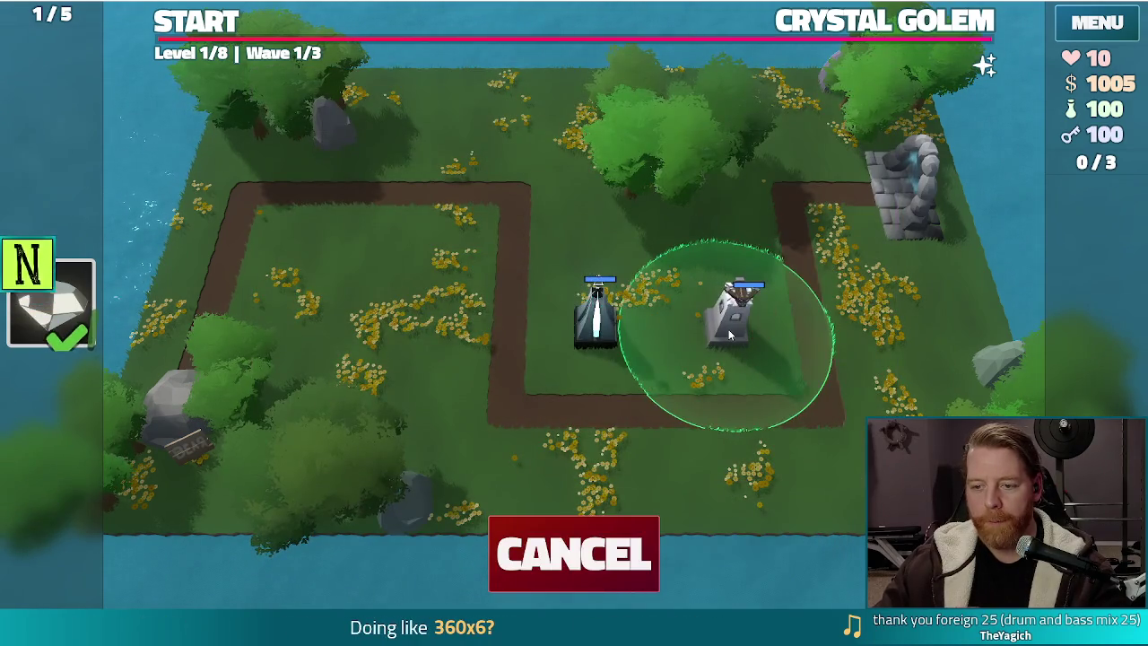
click(731, 312)
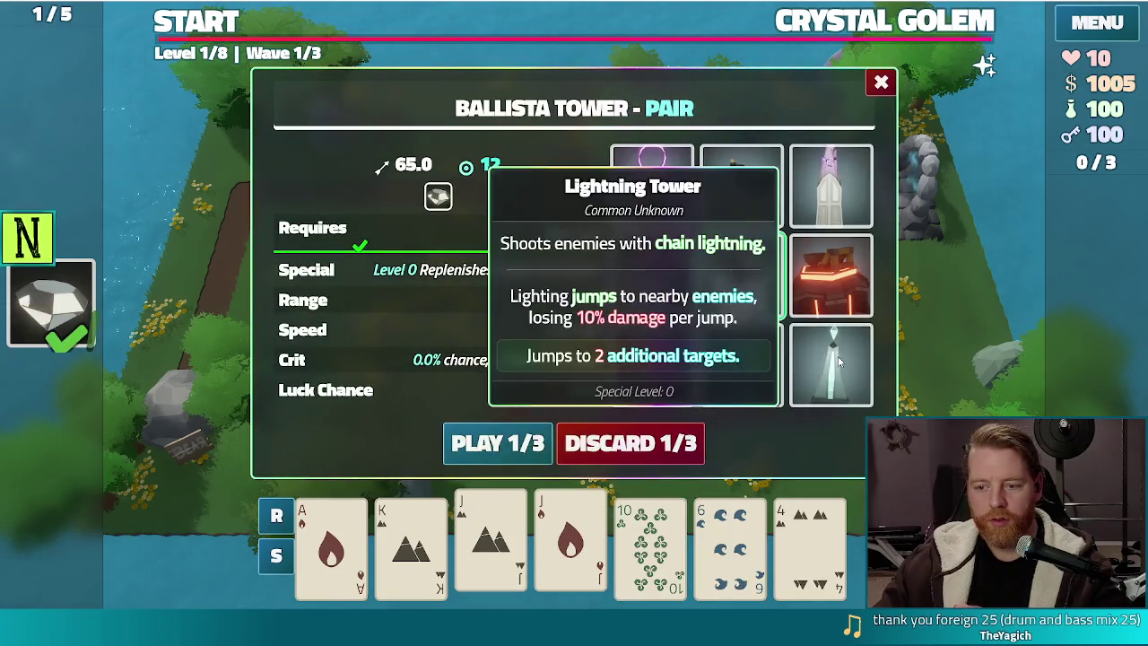
- Place a Lightning Tower in the upper-left path loop and play wave 1 to its summary
click(498, 444)
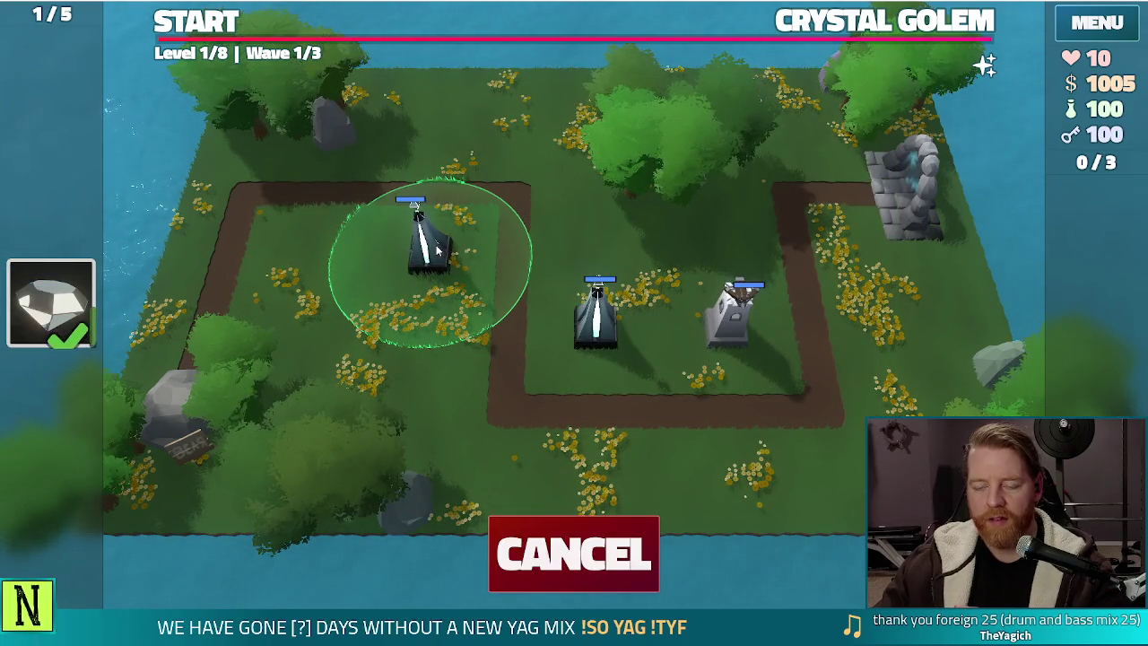
click(438, 251)
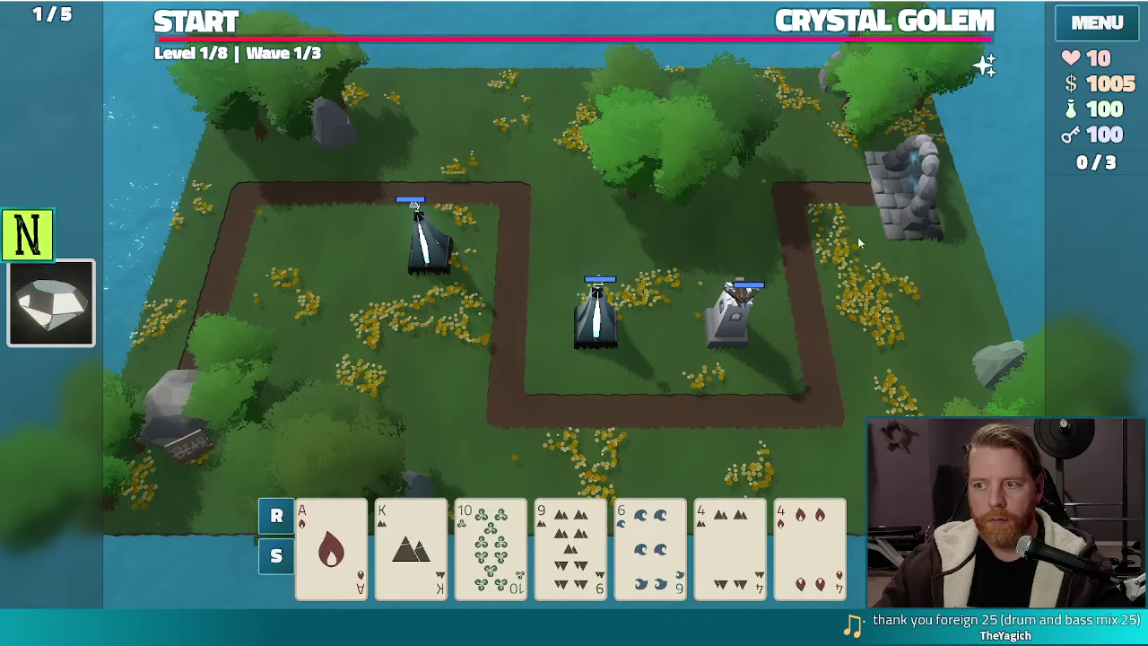
click(208, 23)
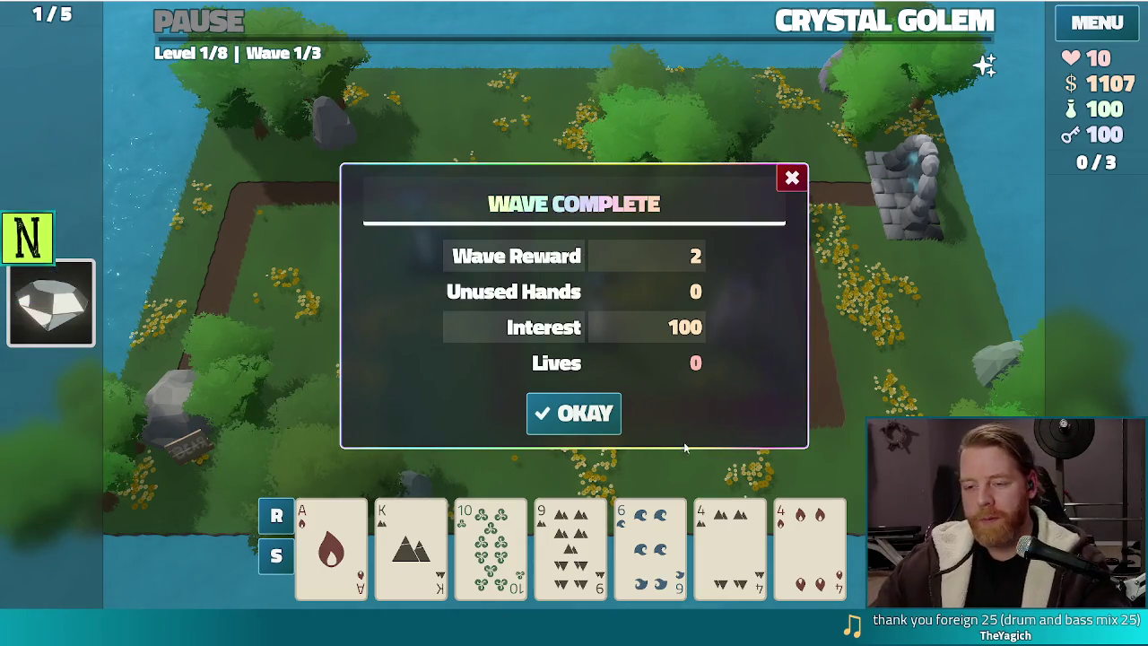
click(600, 420)
- Grant the superconductor charm with 'add_charm superconductor' in the dev console, then inspect the Lightning Tower
click(598, 339)
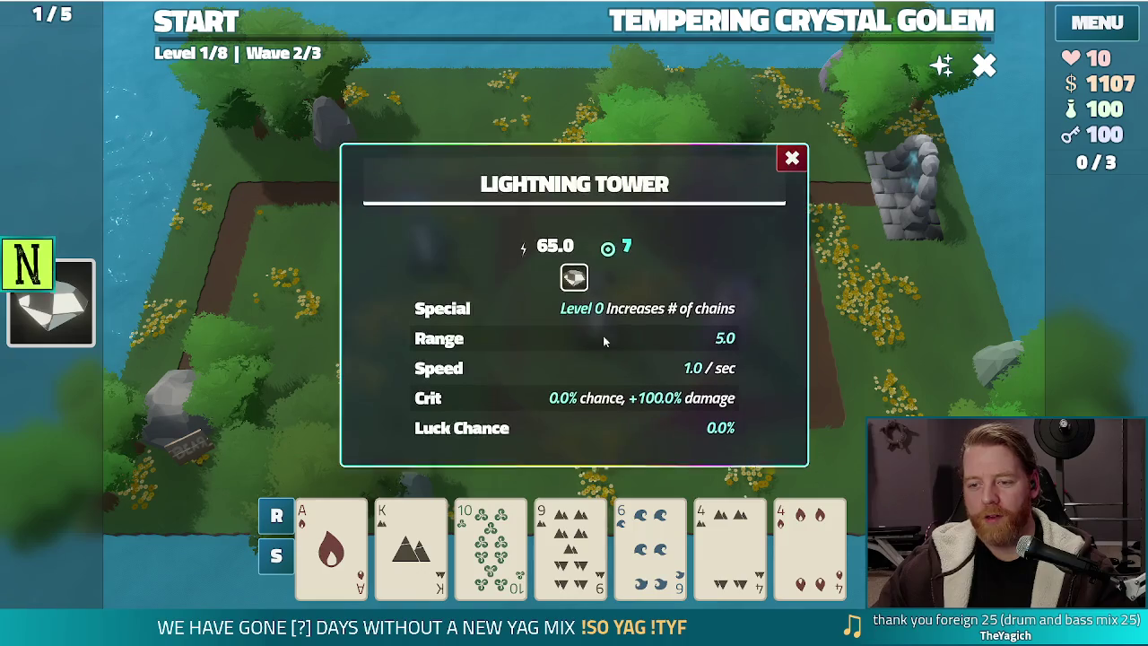
click(790, 158)
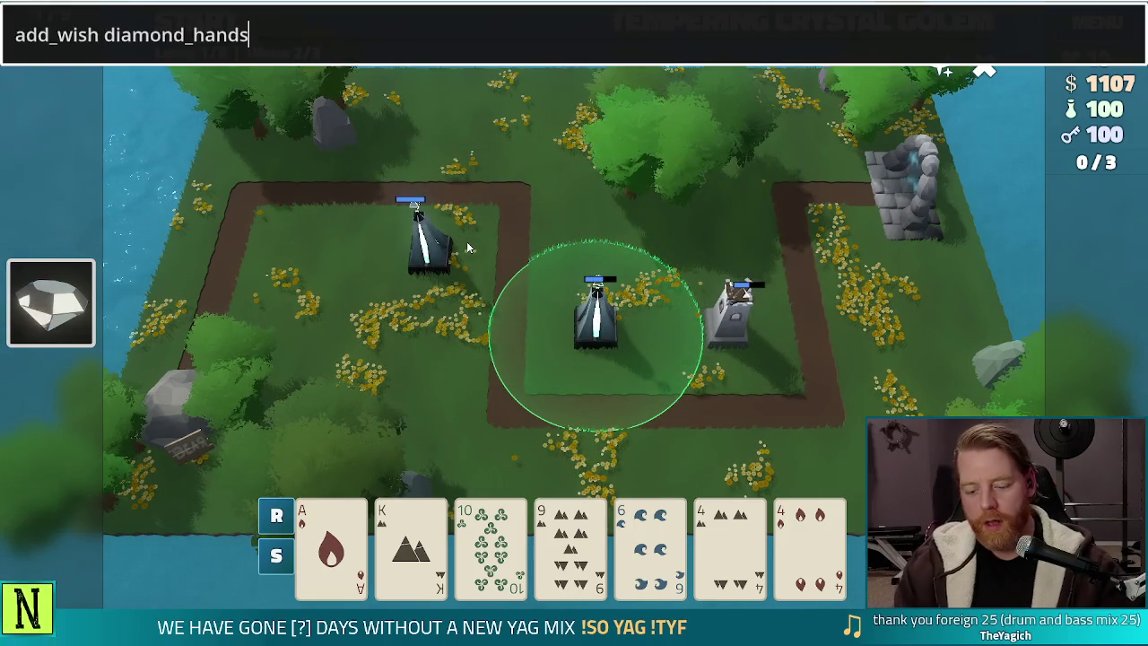
key(Return)
text(add_cha)
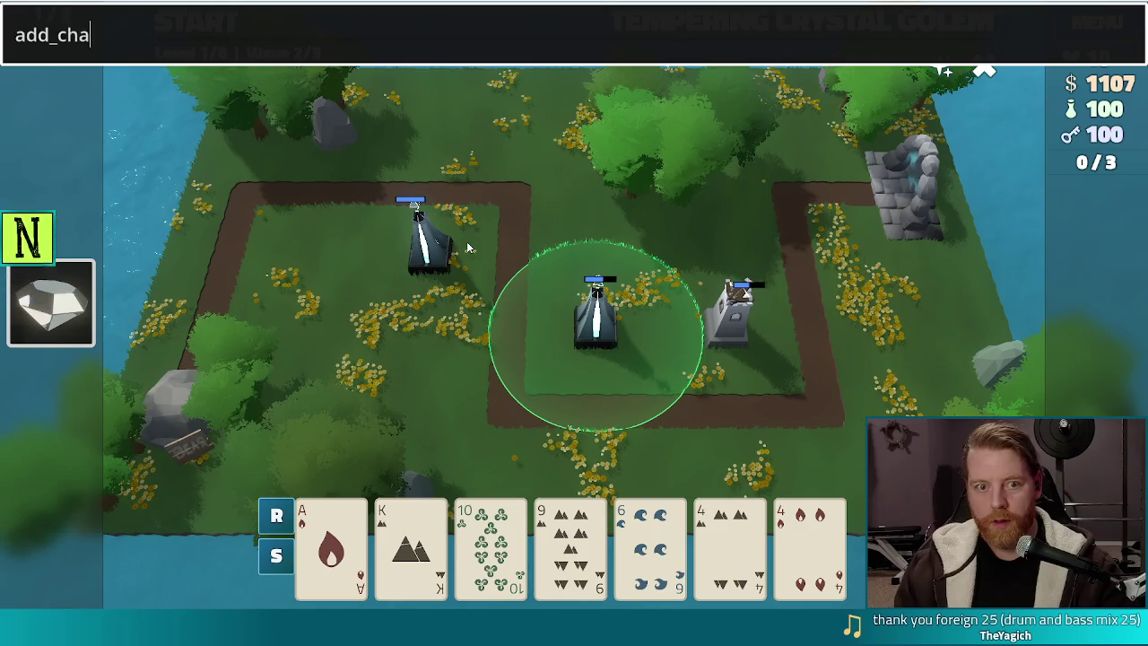
text(rm)
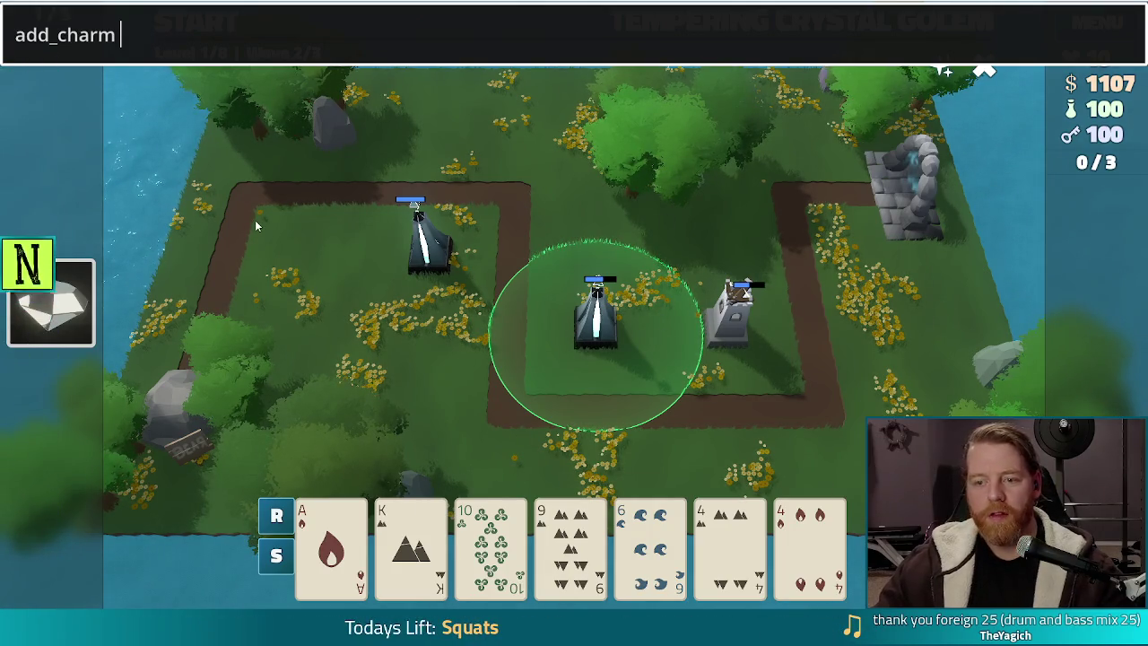
text(s)
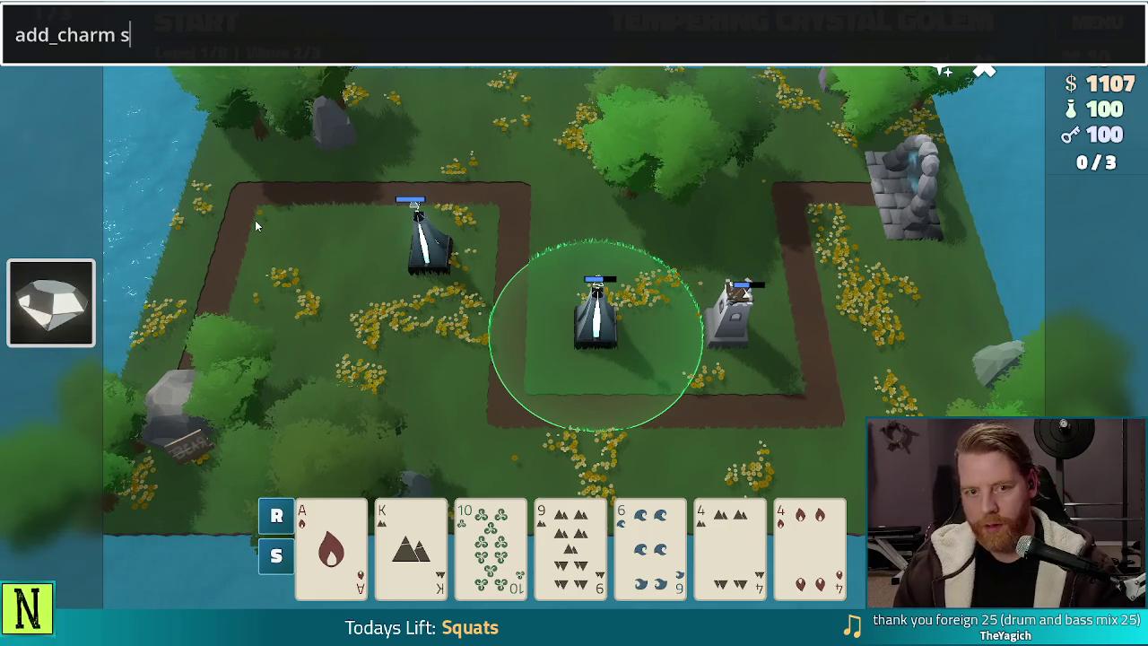
text(uperconducotr)
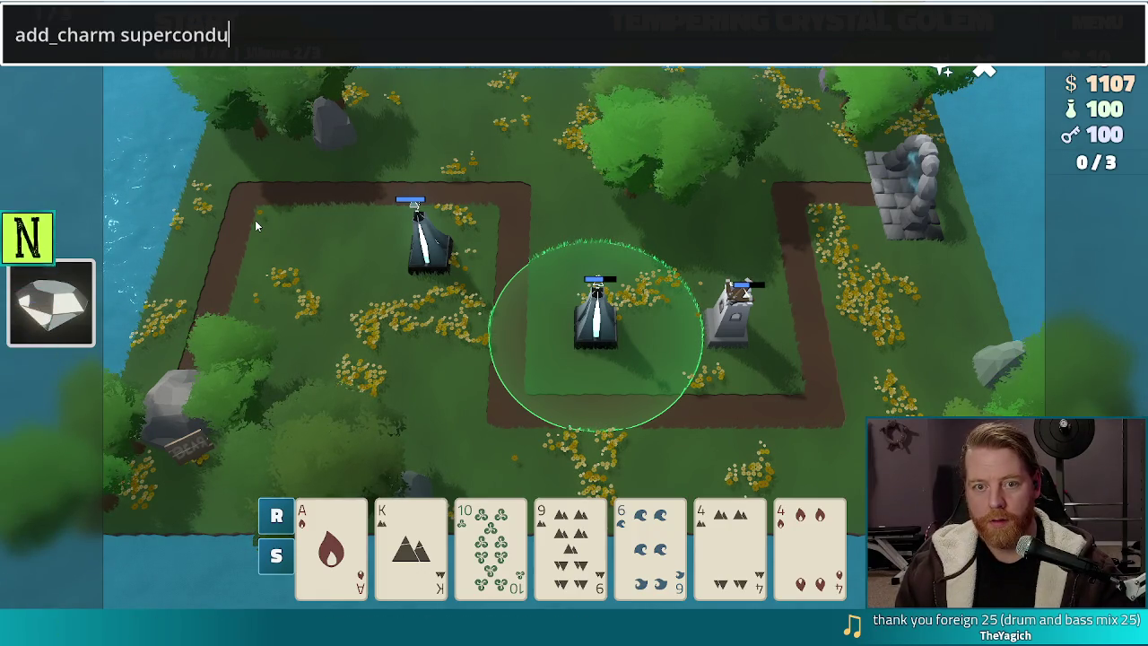
key(BackSpace)
key(BackSpace)
text(tor)
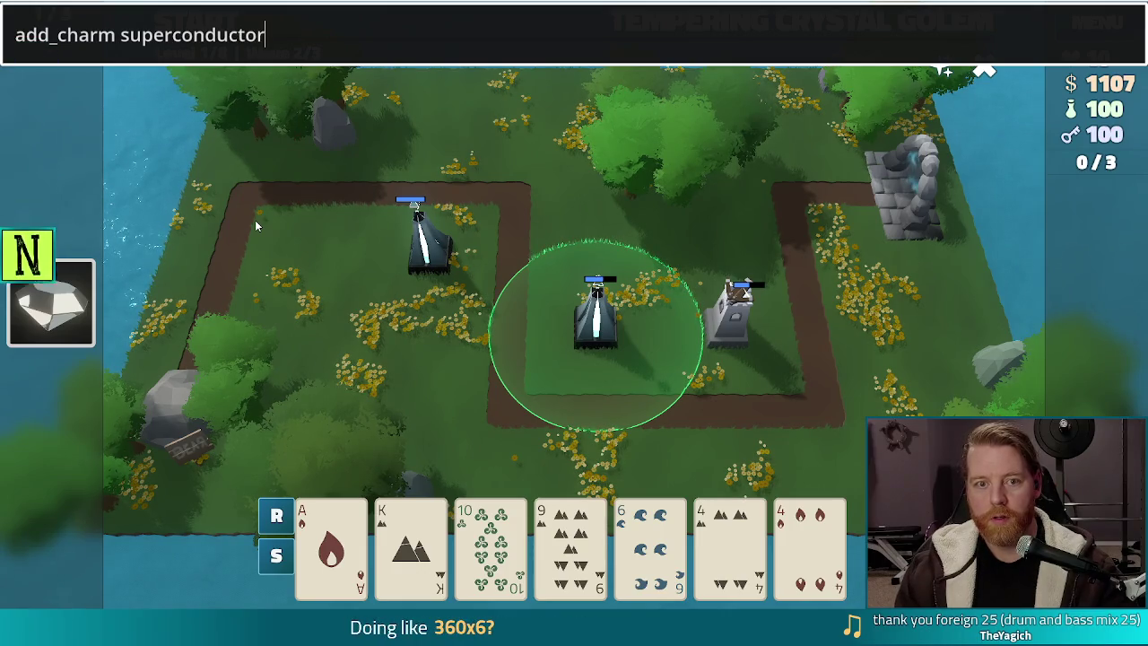
key(Return)
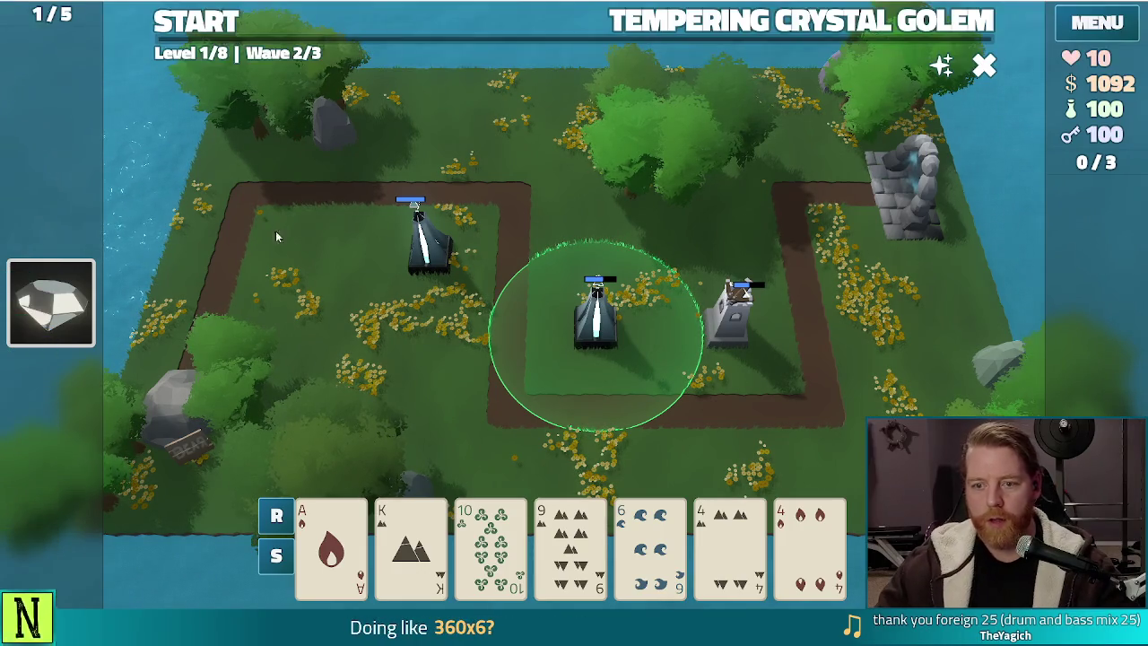
click(437, 263)
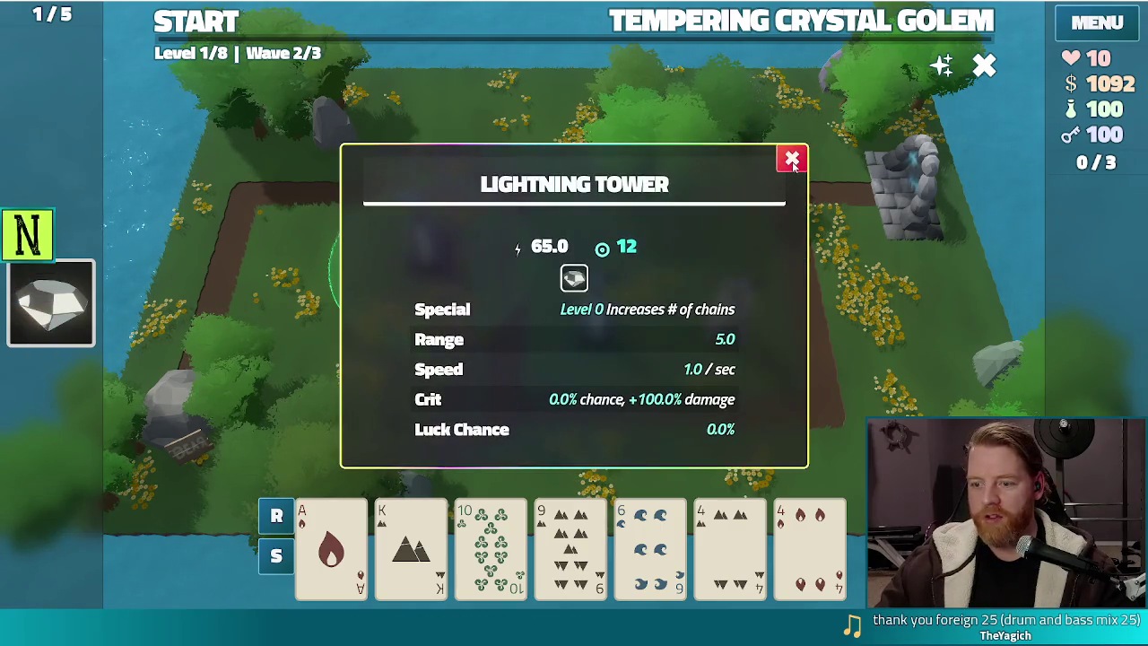
- Raise the Lightning Tower's special to Level 10 with the 'upgrade special' console command
click(792, 162)
click(650, 547)
click(570, 547)
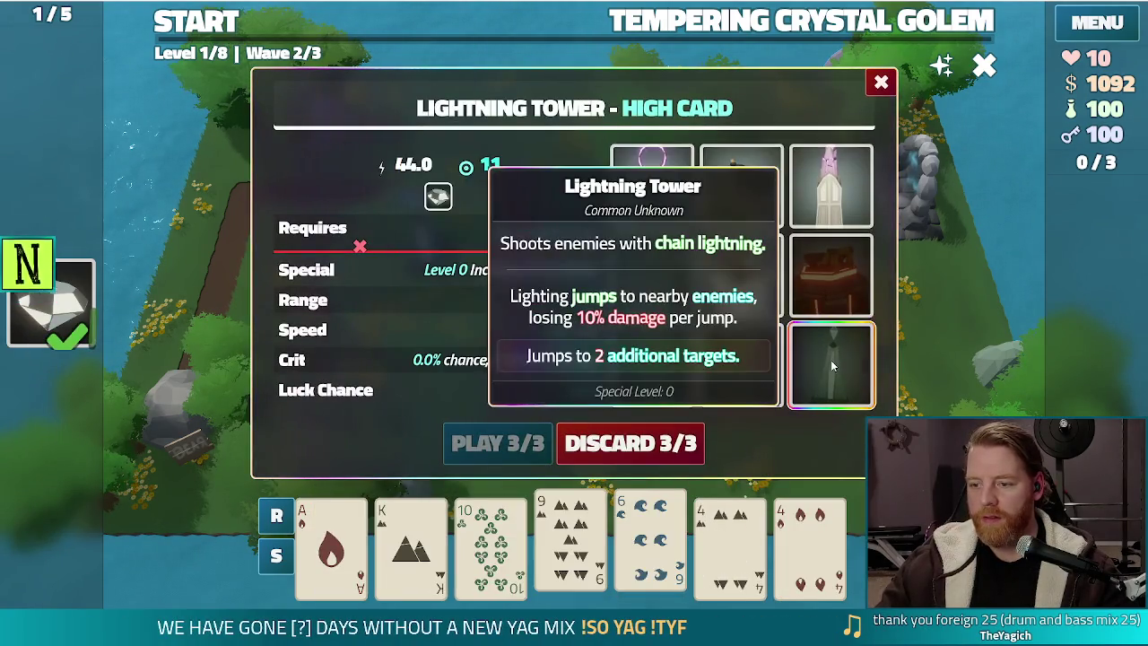
key(grave)
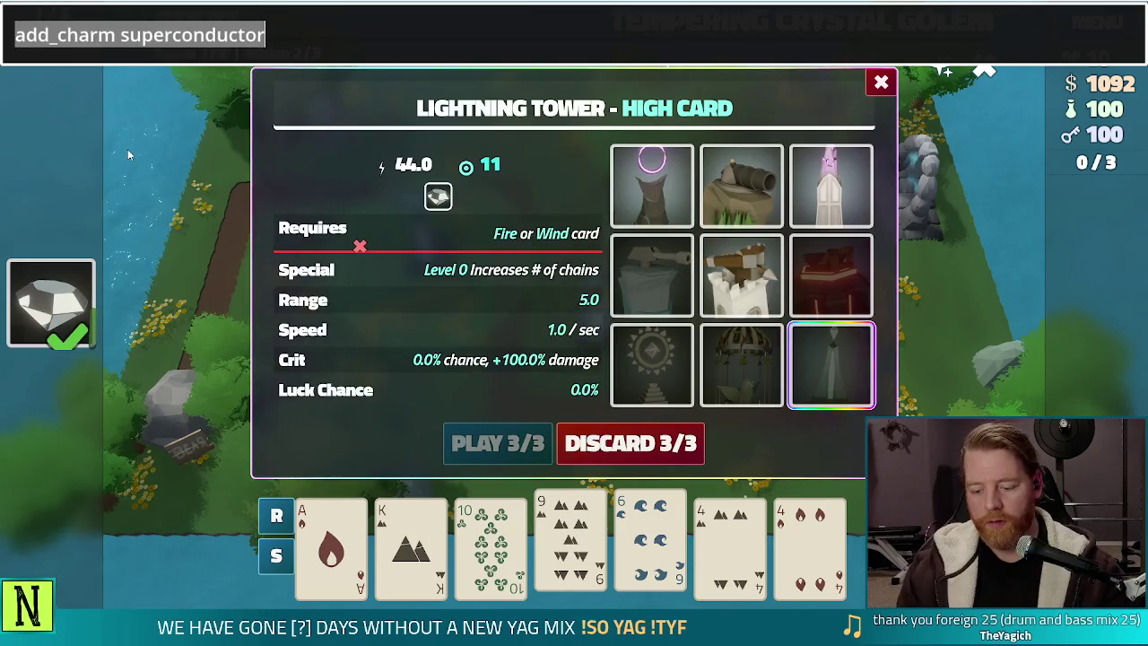
text(upgrade )
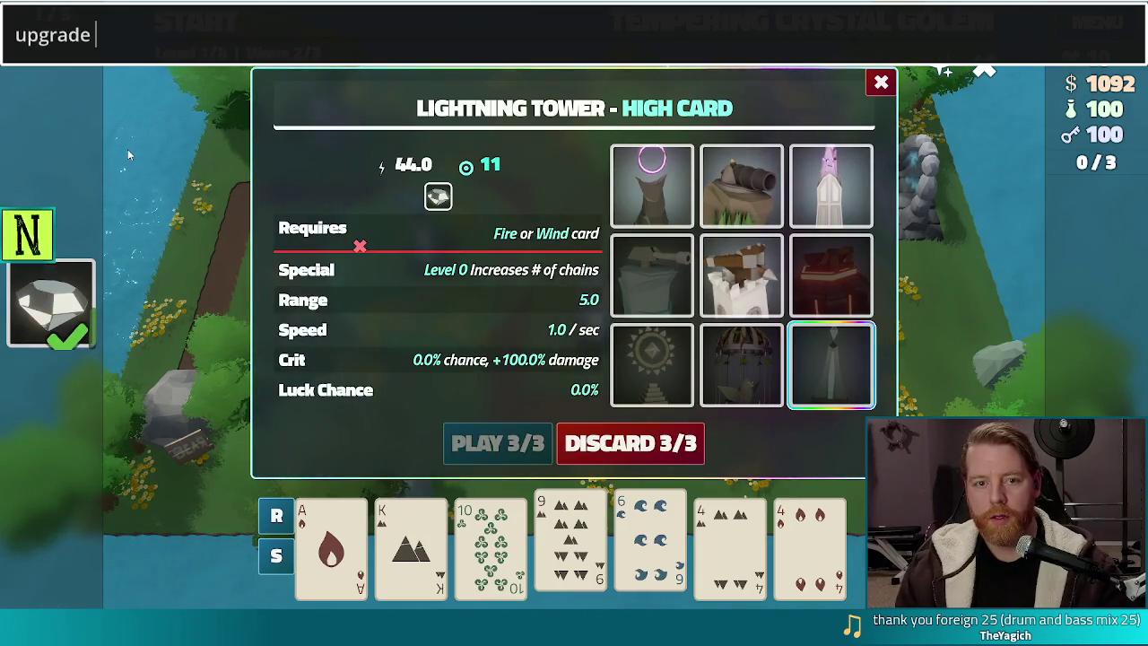
text(special)
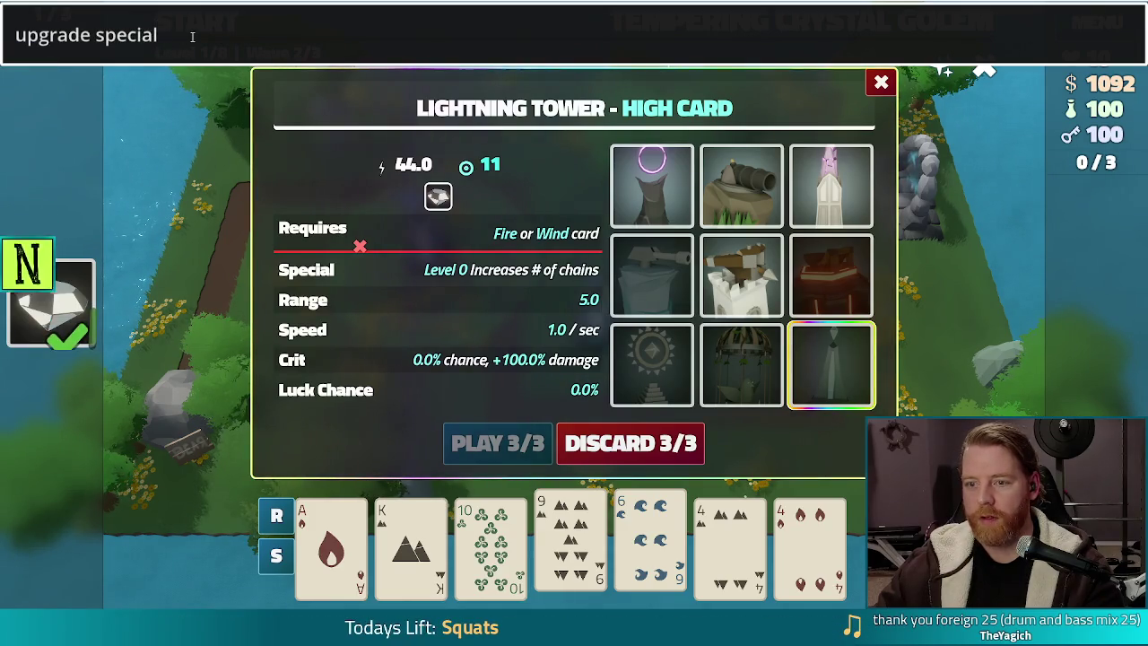
mouse_move(656, 346)
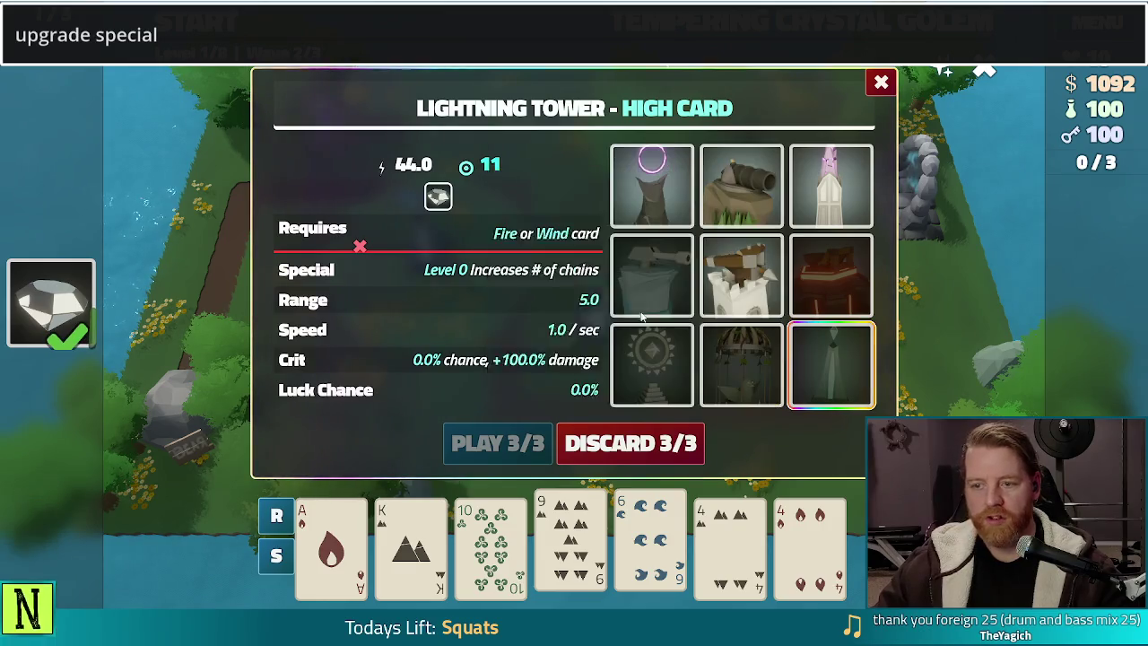
click(599, 46)
key(Return)
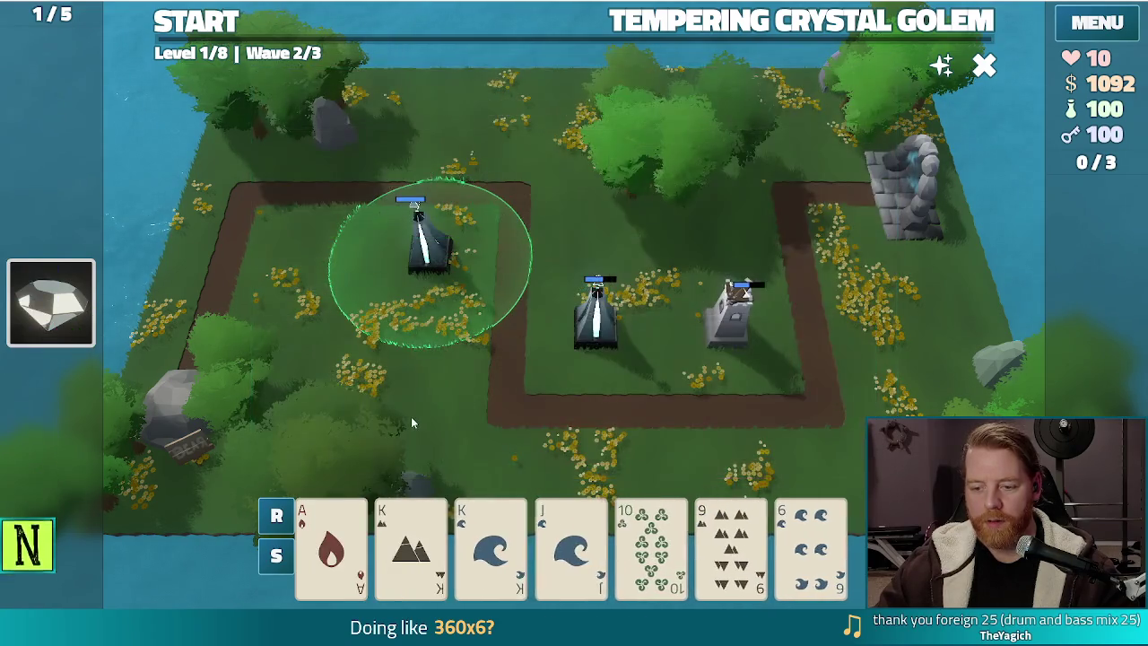
- Play the pair of Kings as an Ice Tower
click(411, 543)
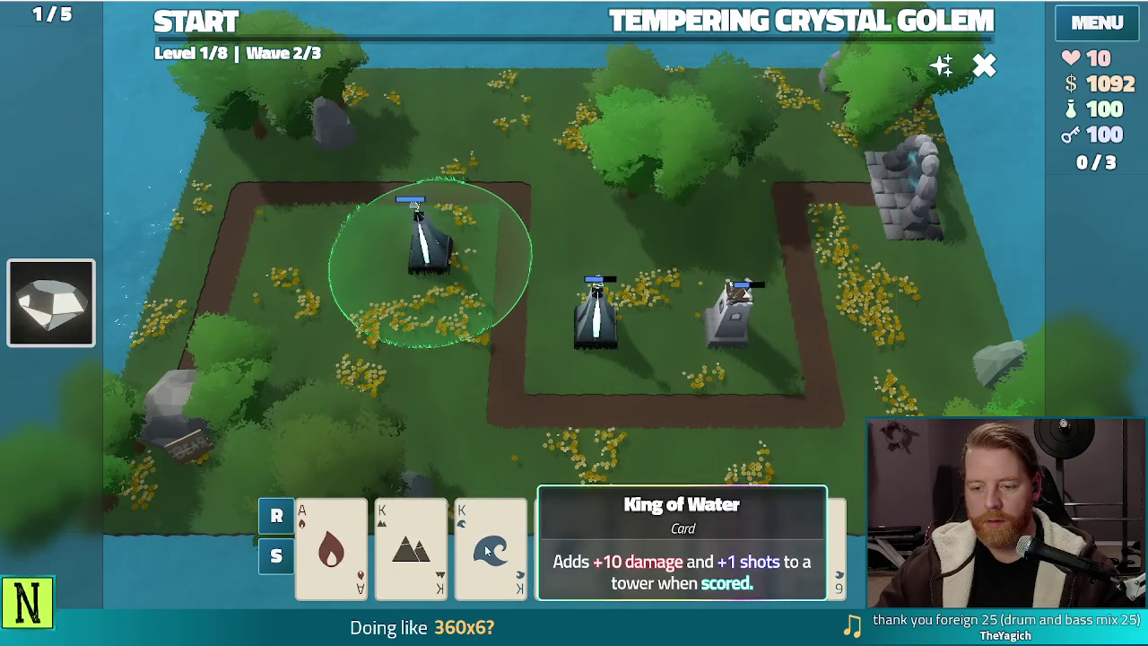
click(491, 542)
click(653, 276)
click(467, 444)
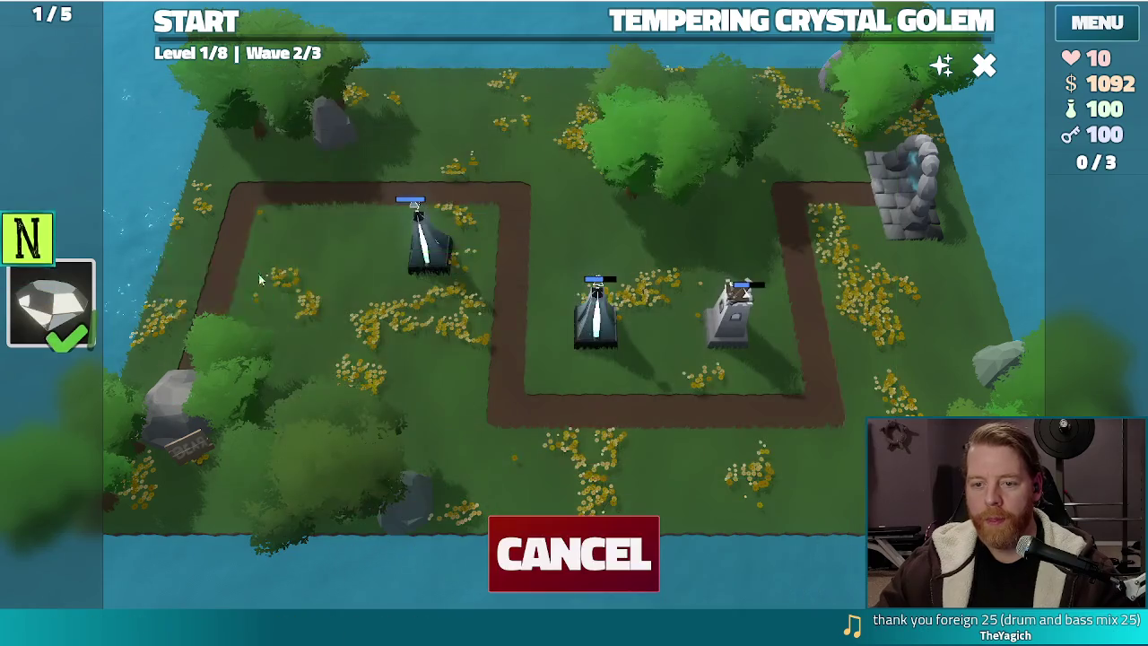
- Place the Ice Tower by the upper-left tower, clear wave 2, and advance to Level 2 with 1331 gold
click(466, 262)
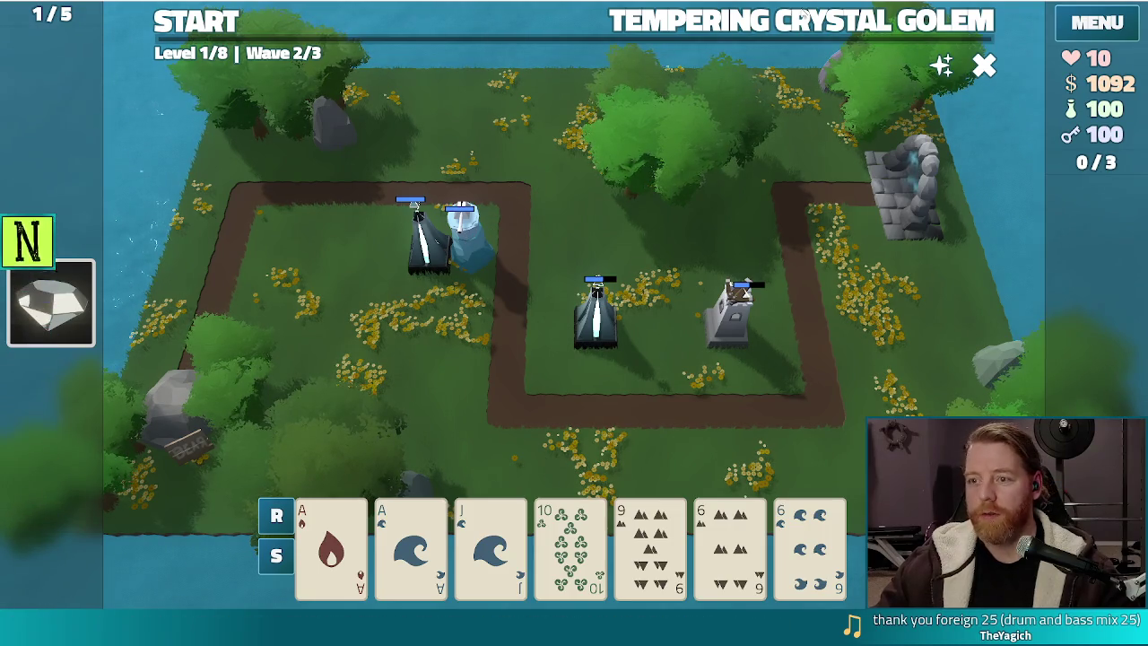
click(769, 19)
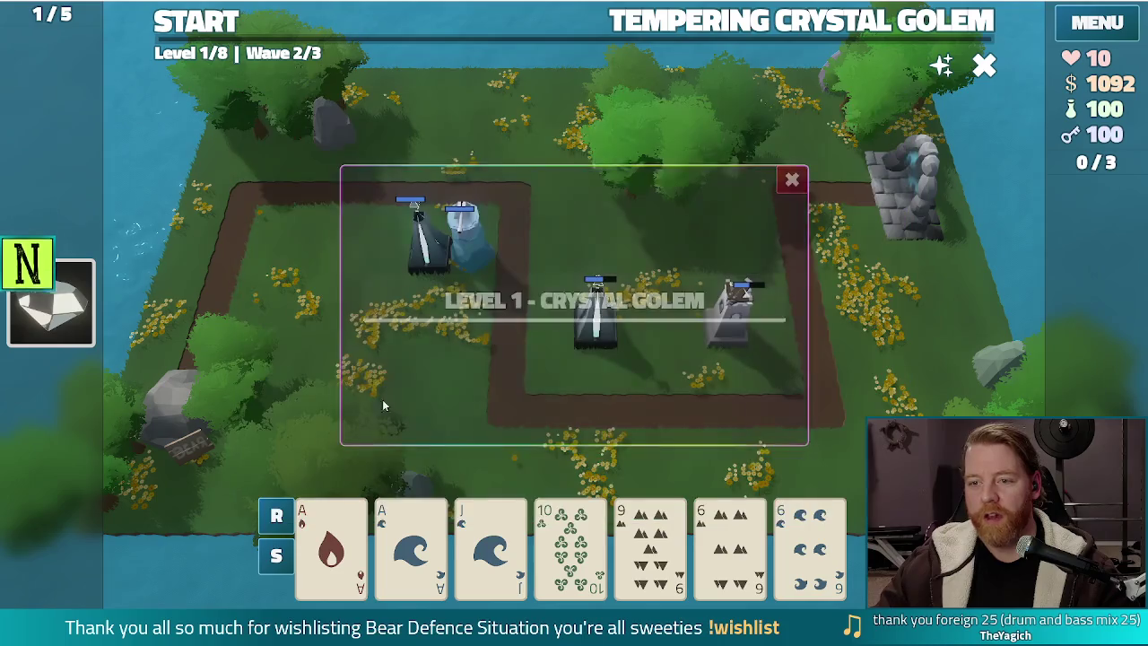
click(199, 29)
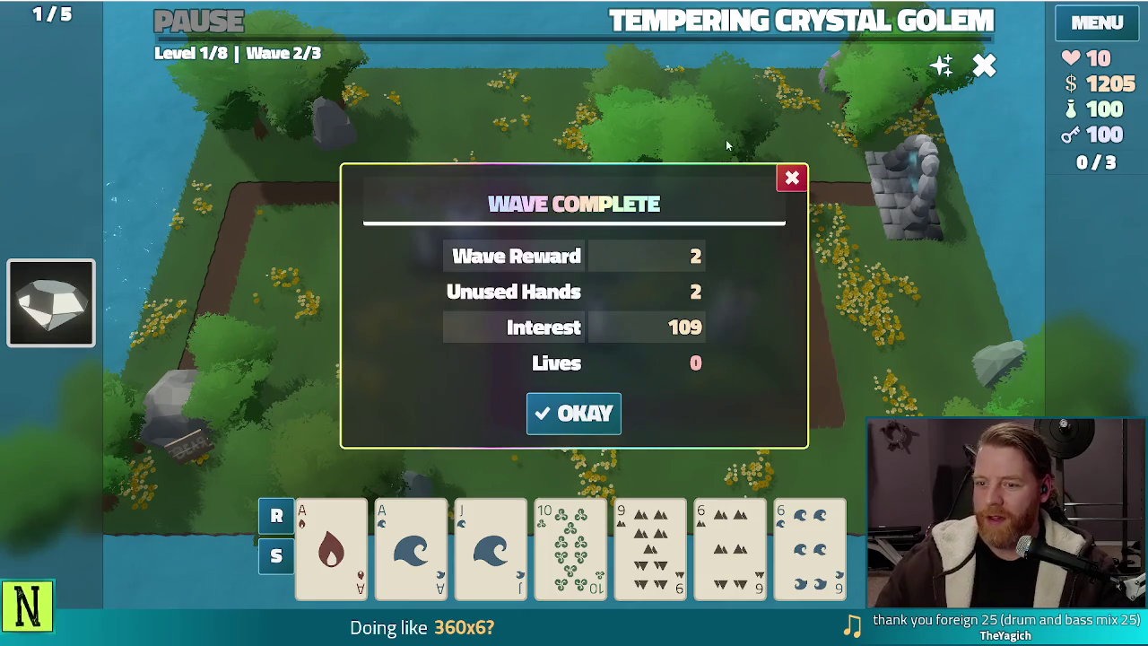
click(577, 402)
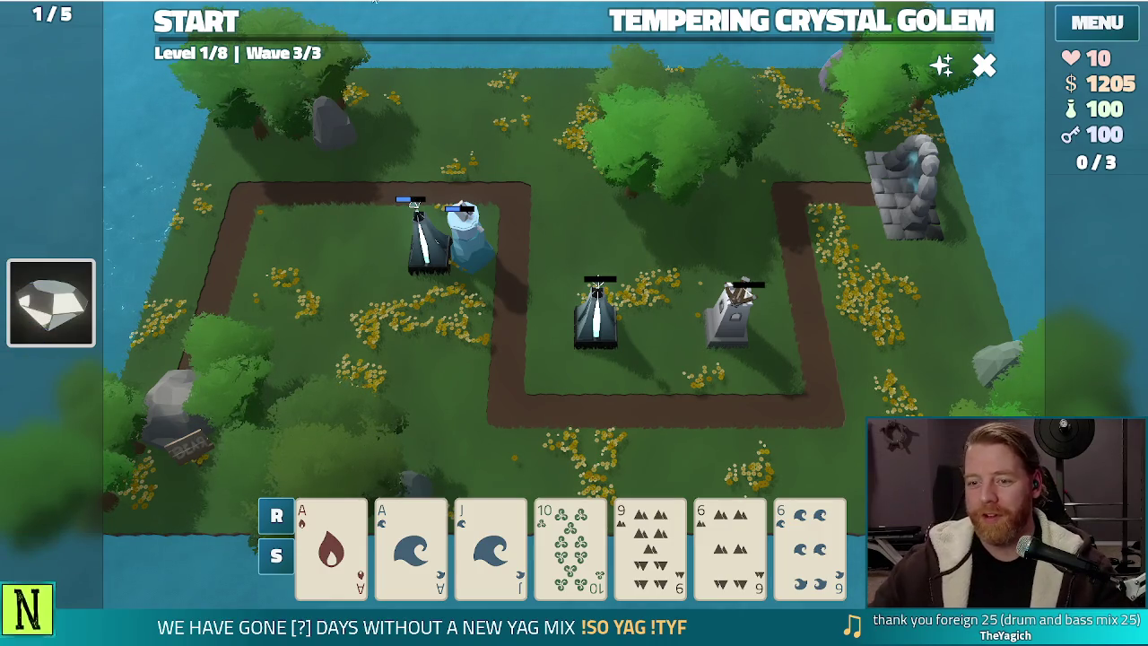
click(574, 407)
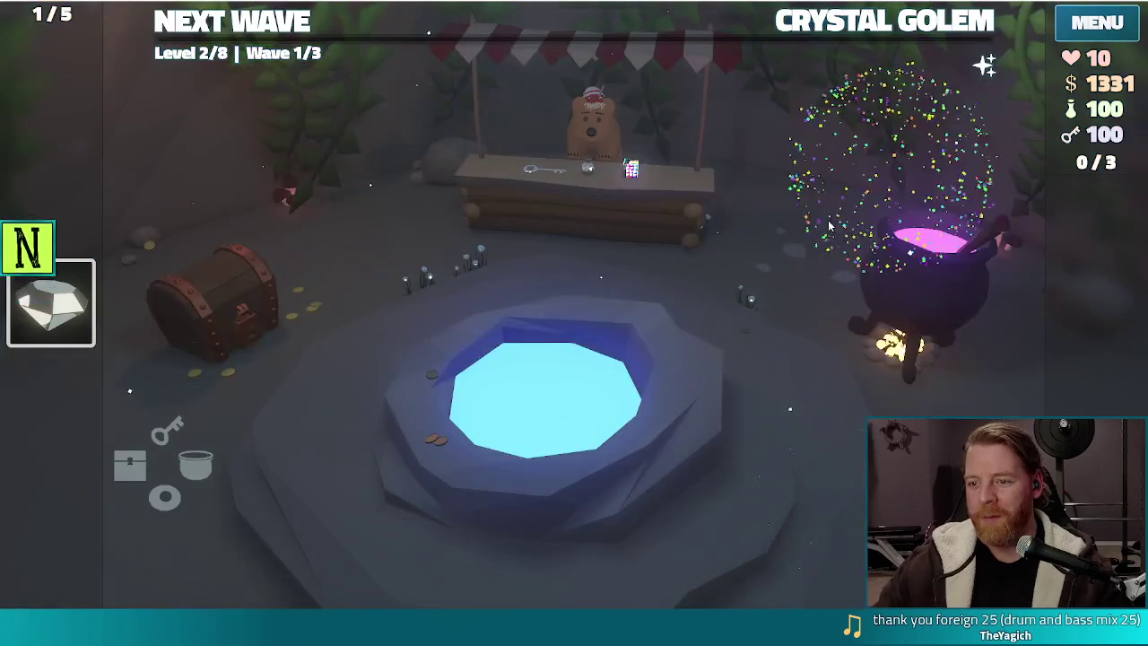
- Pet the shopkeeper bear and buy the Key for 5 gold
click(626, 218)
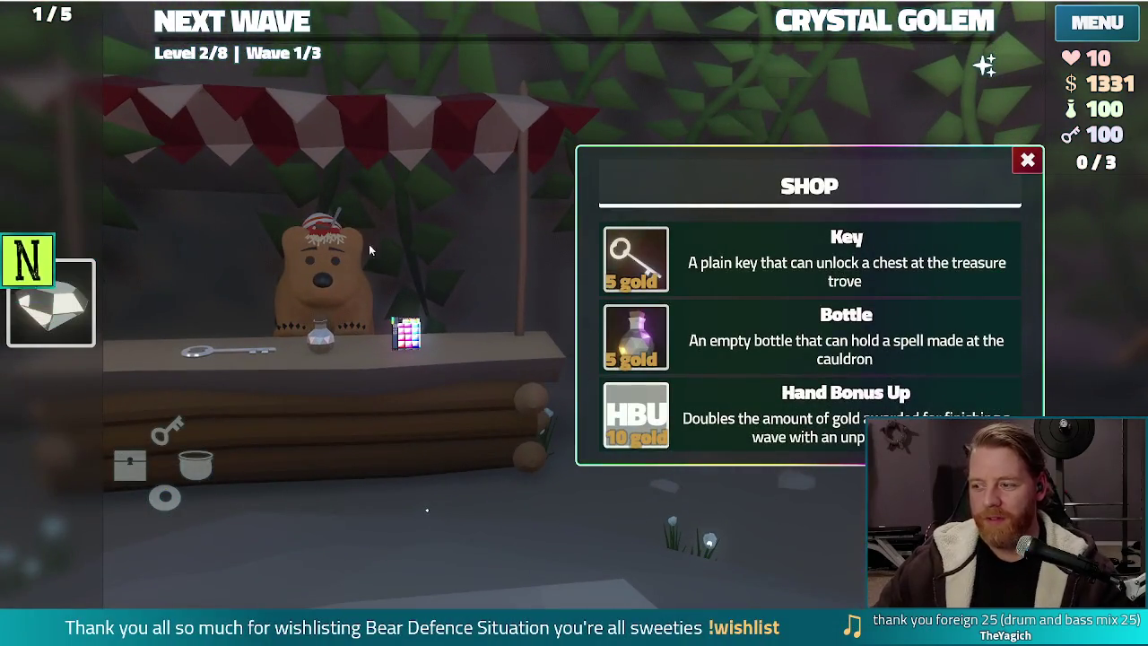
click(342, 276)
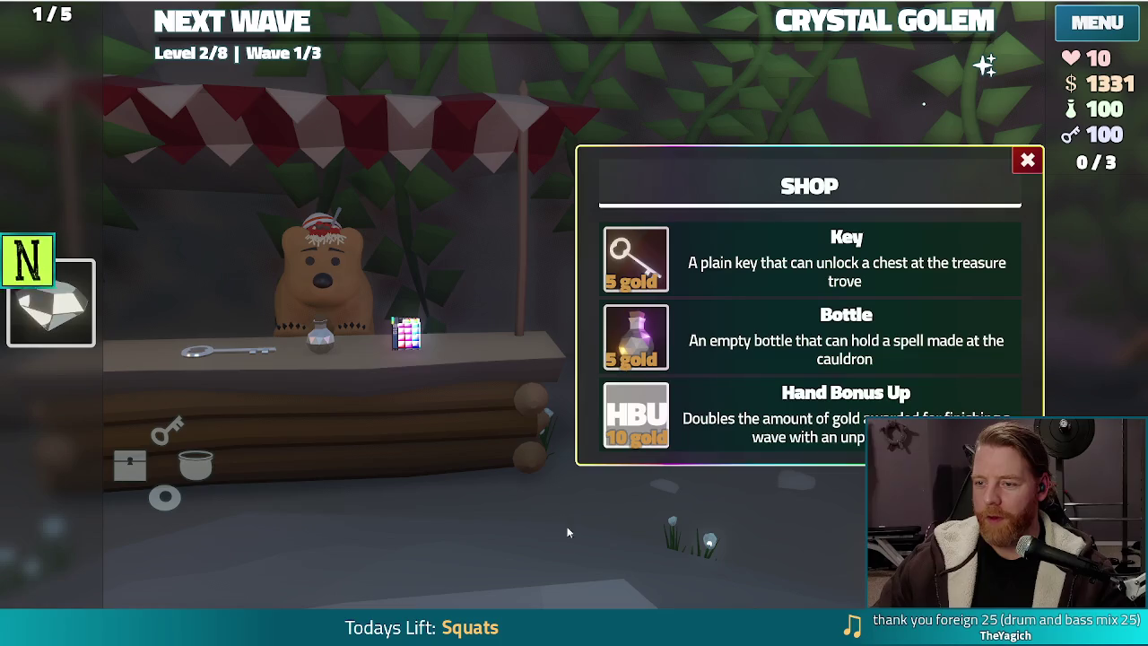
click(636, 259)
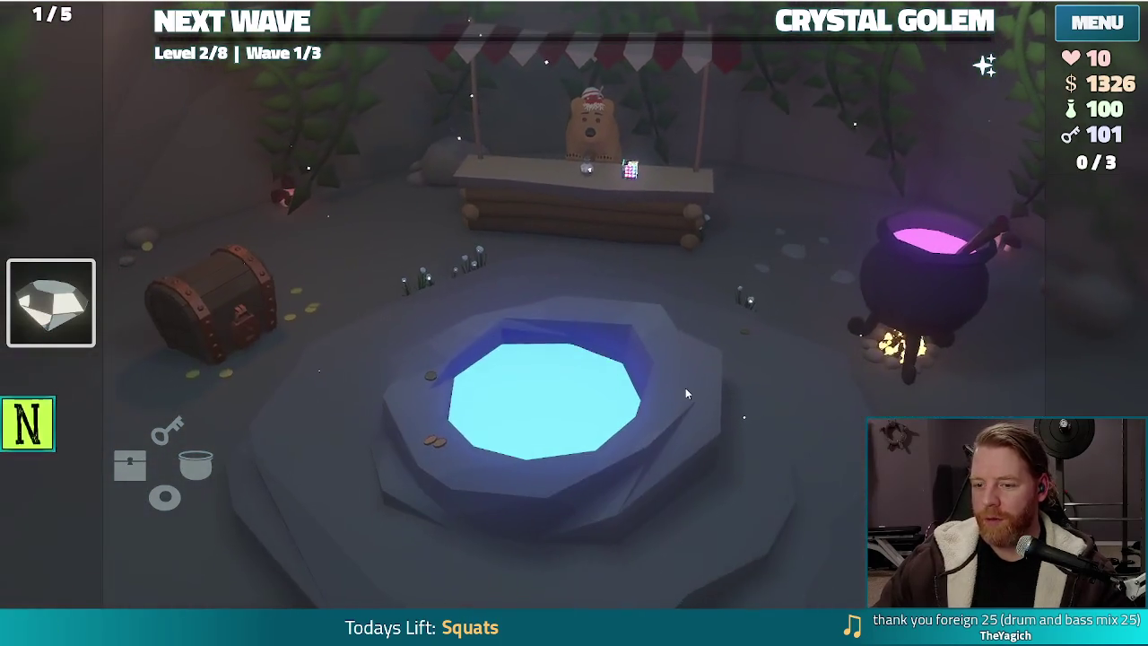
- Throw gold into the wishing well and close its offer, leaving 1321 gold
click(686, 387)
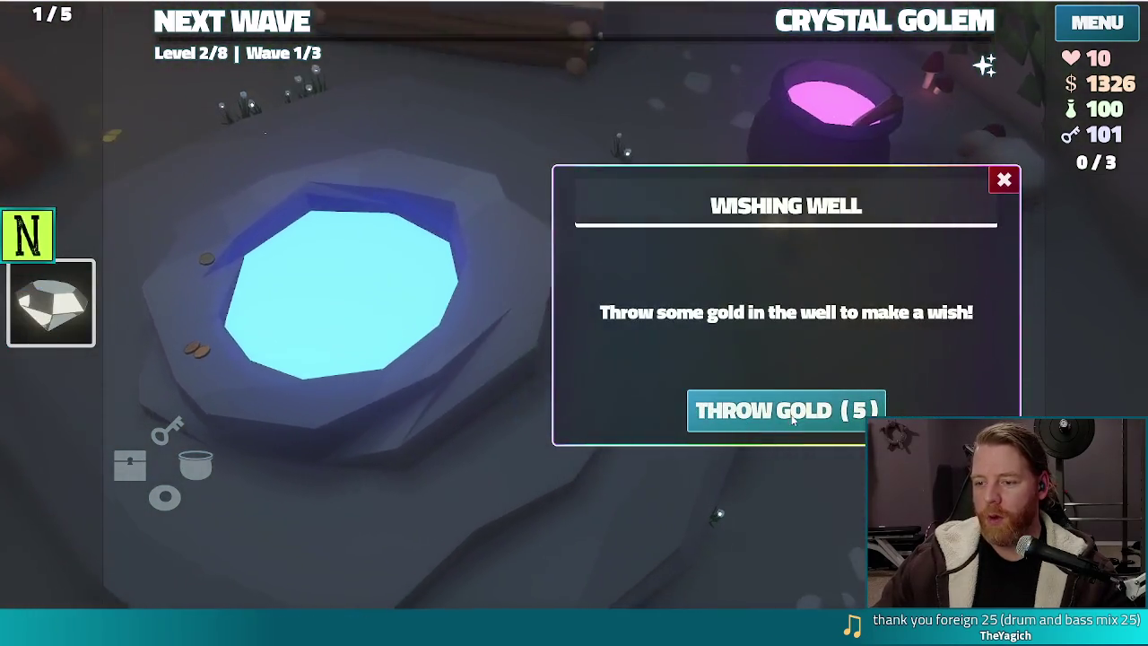
click(781, 509)
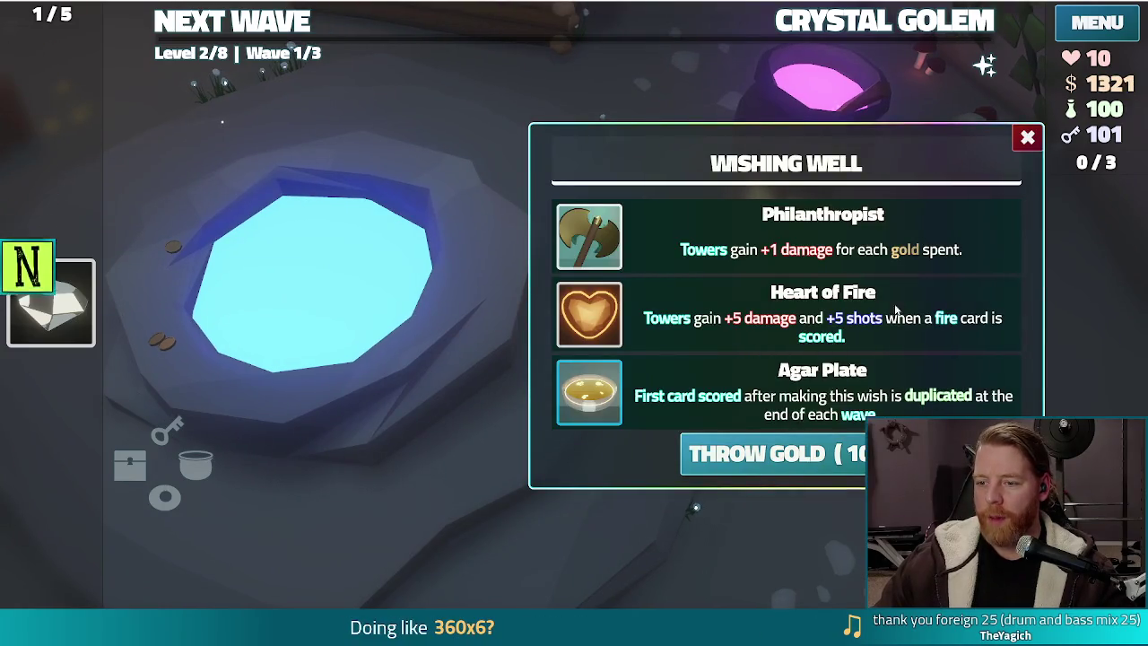
mouse_move(578, 409)
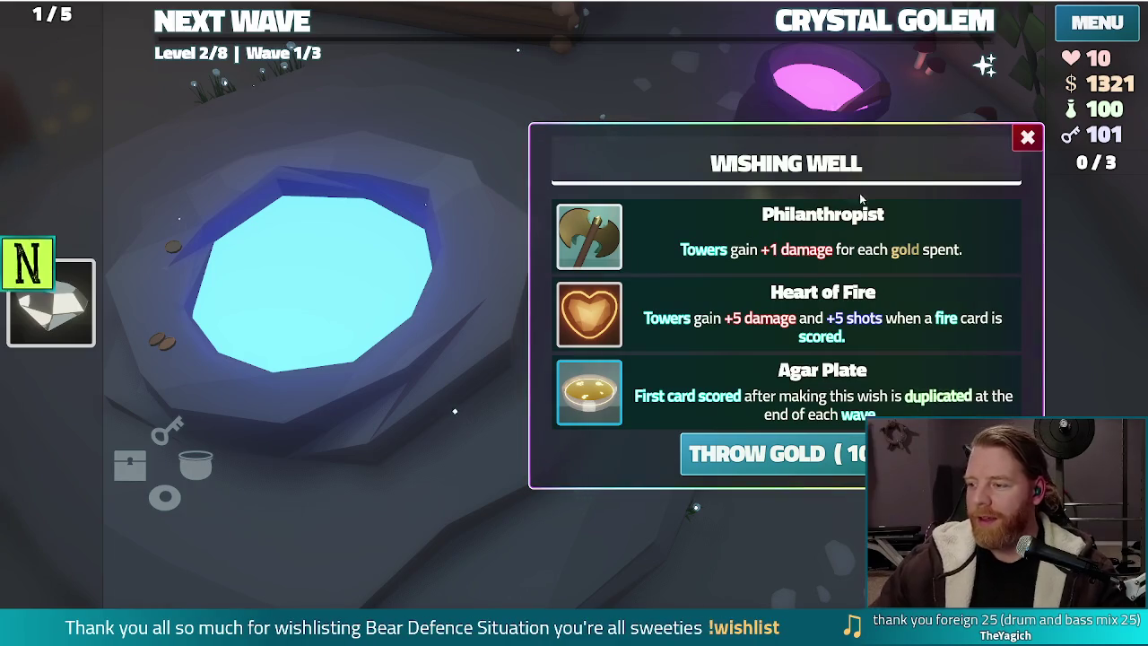
click(1028, 139)
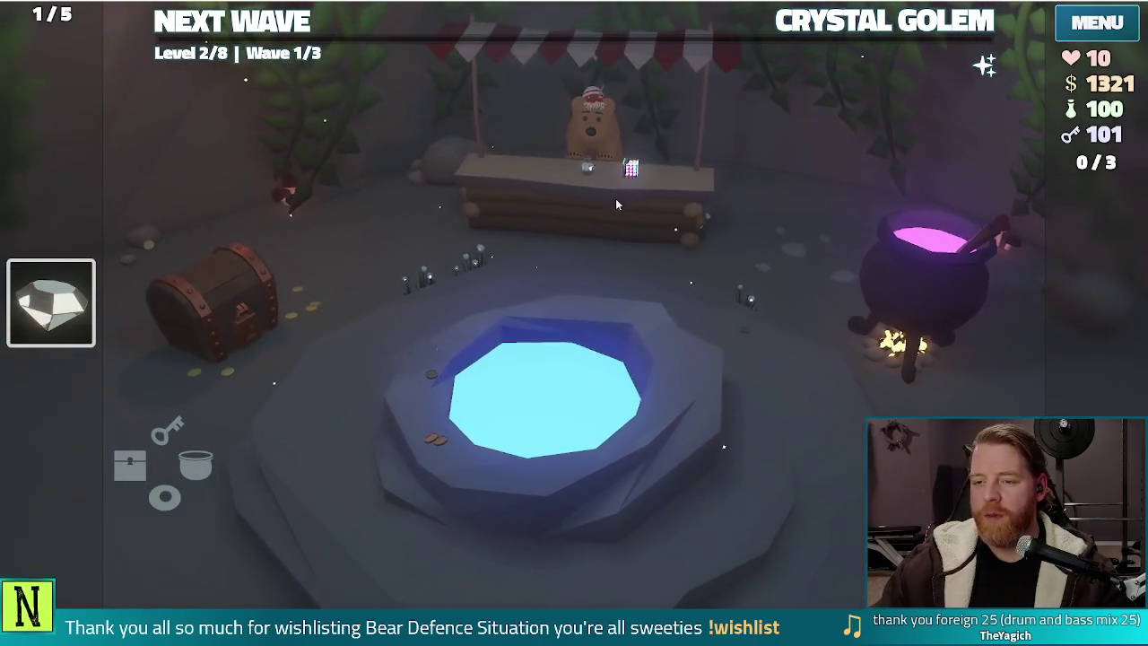
click(611, 208)
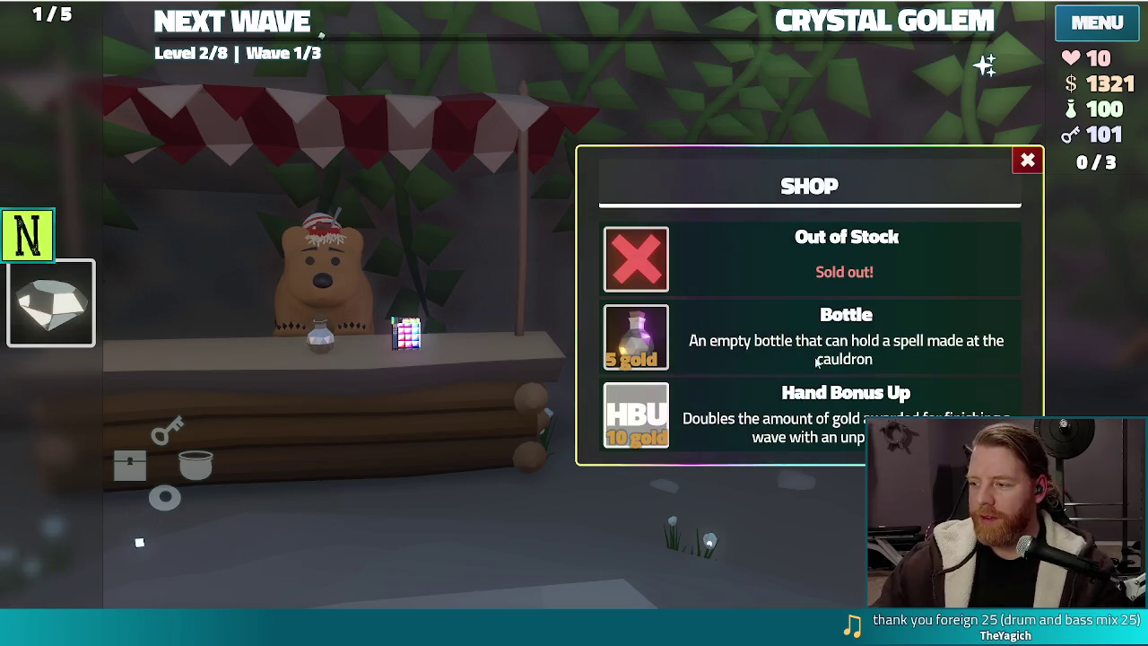
click(1029, 160)
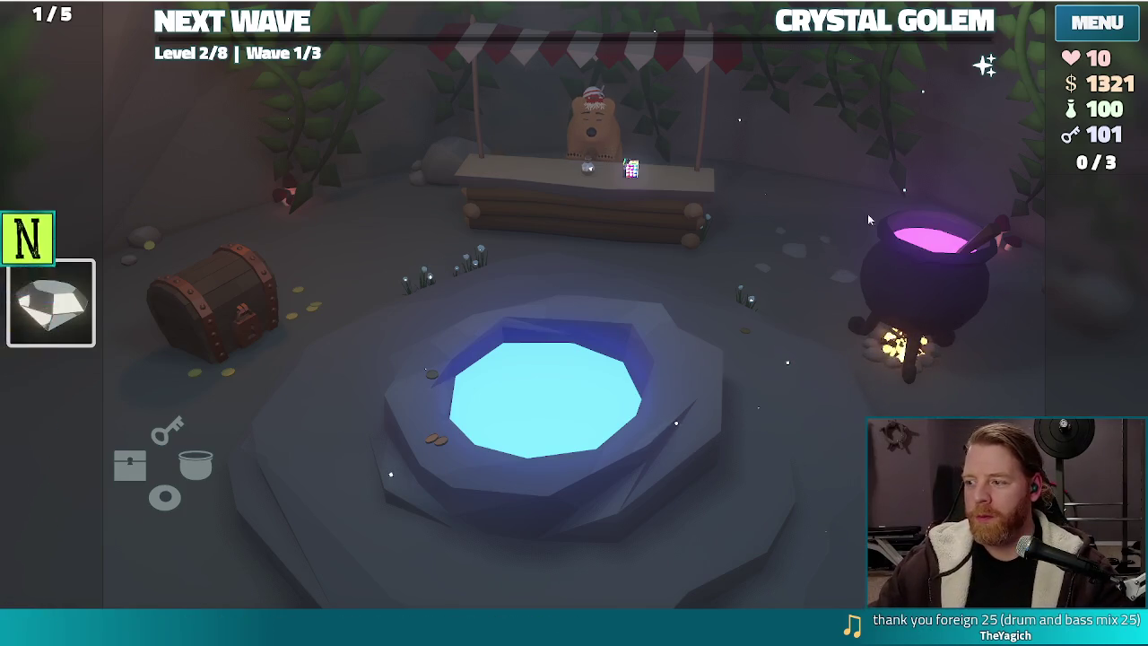
- Stop the running game, review tower_ballista.gd, and switch to the screenshot in Chrome
key(alt+F4)
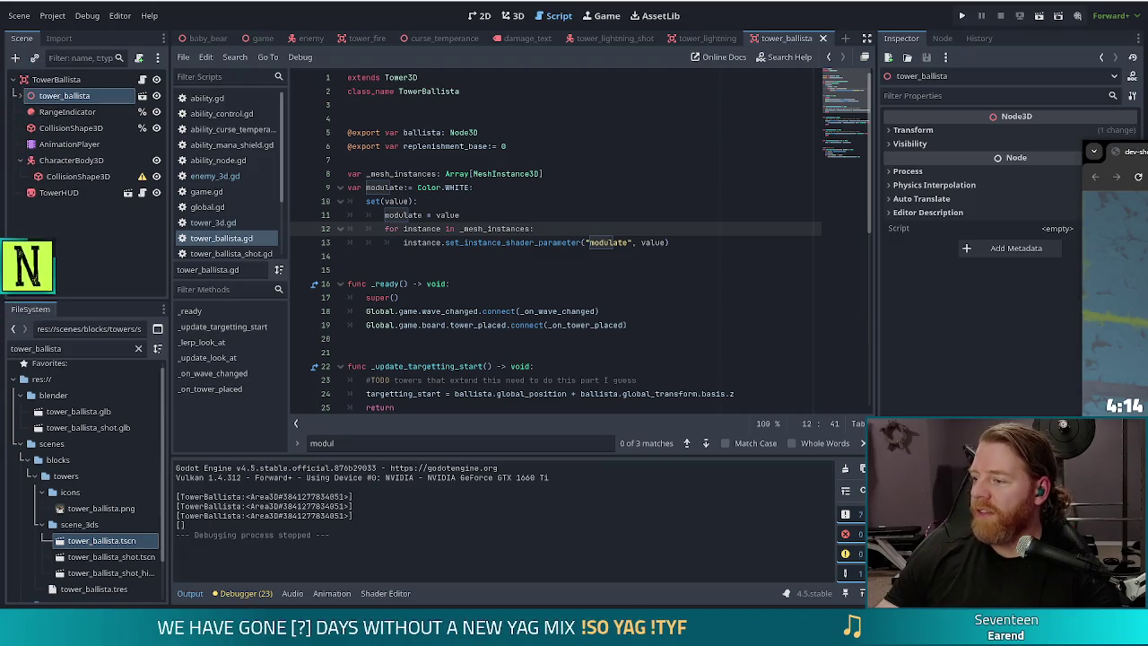
key(alt+Tab)
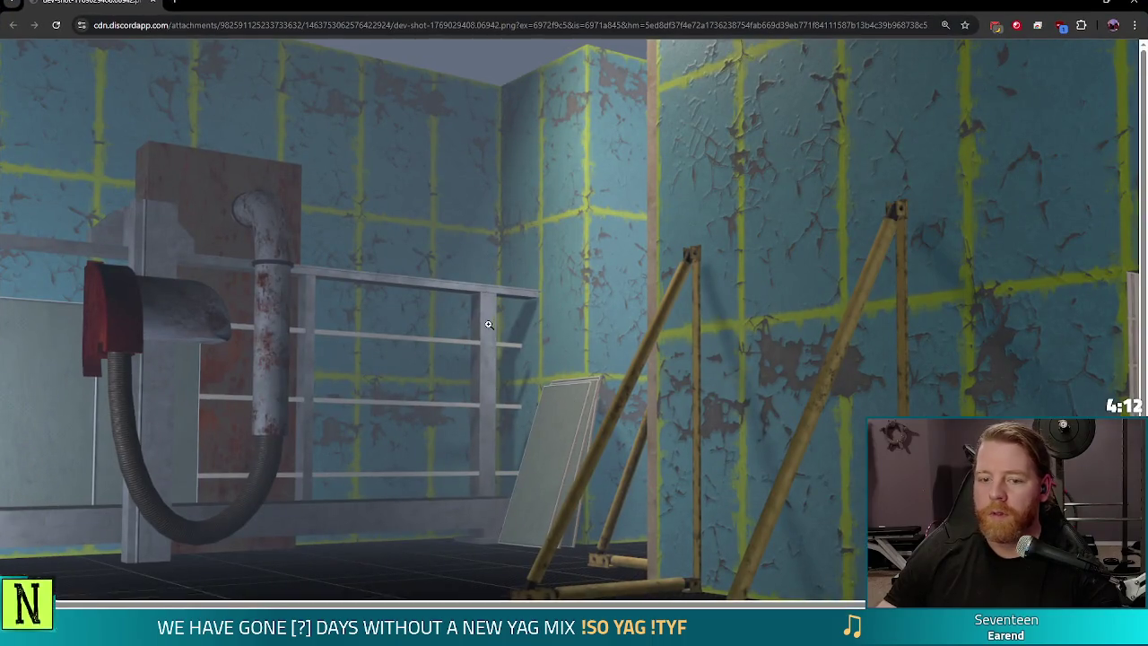
- Scroll through the environment screenshot in Chrome, then return to the Godot editor
scroll(493, 325, down, 2)
scroll(504, 328, down, 2)
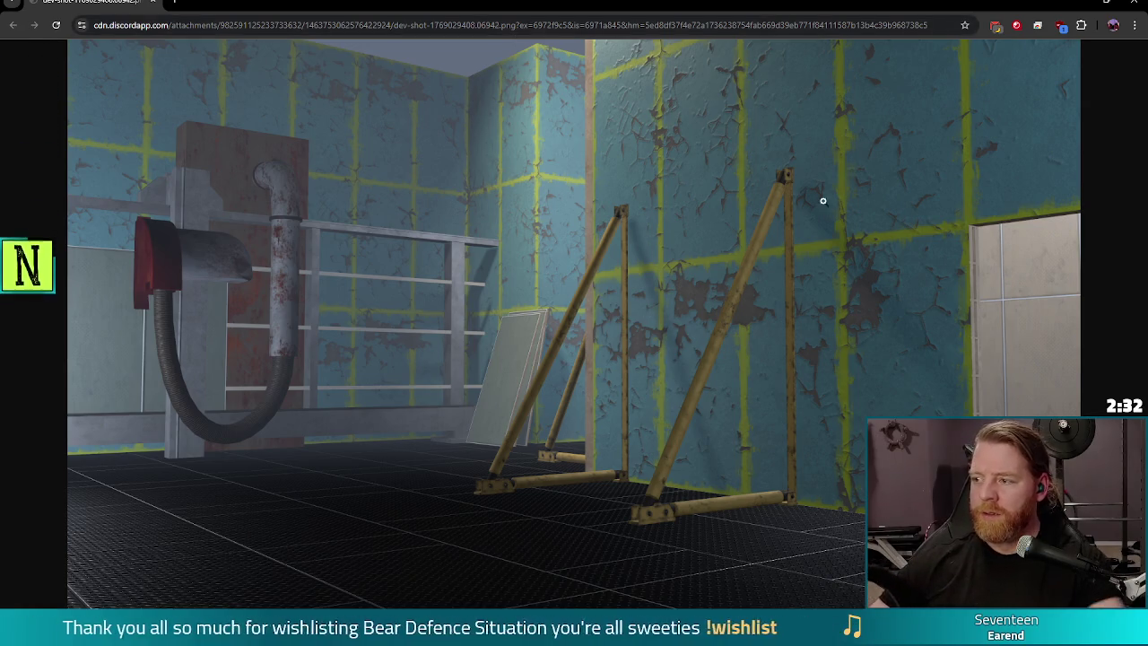
click(1135, 4)
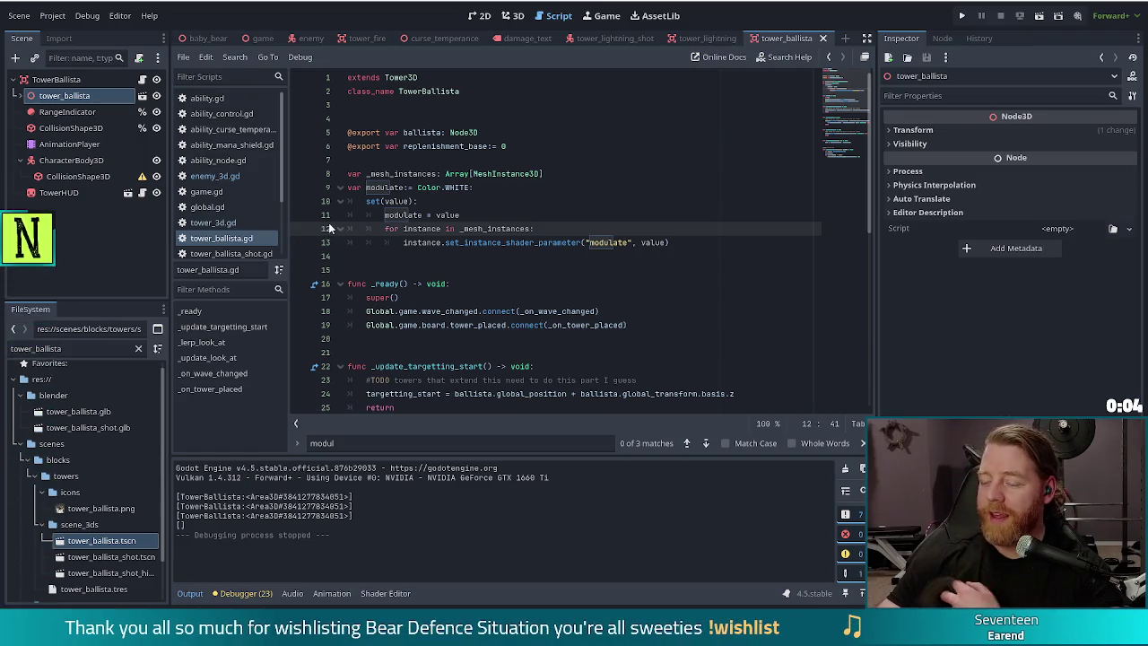
mouse_move(398, 218)
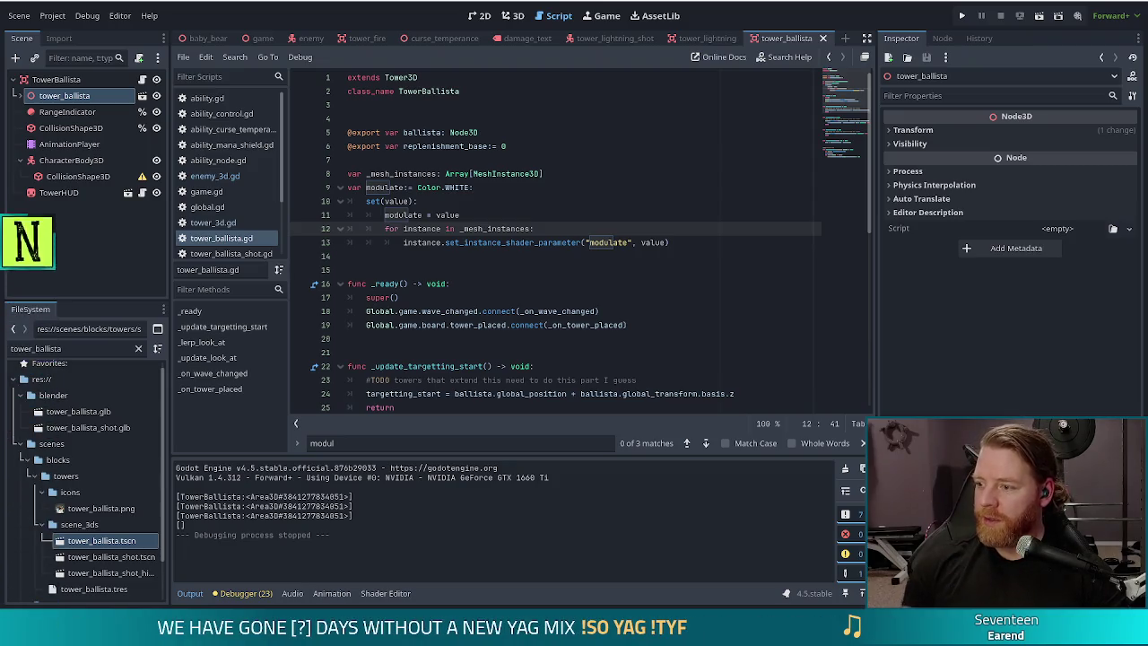
- Select lines 7–13 of tower_ballista.gd, the _mesh_instances array and modulate setter, and remove them
click(705, 242)
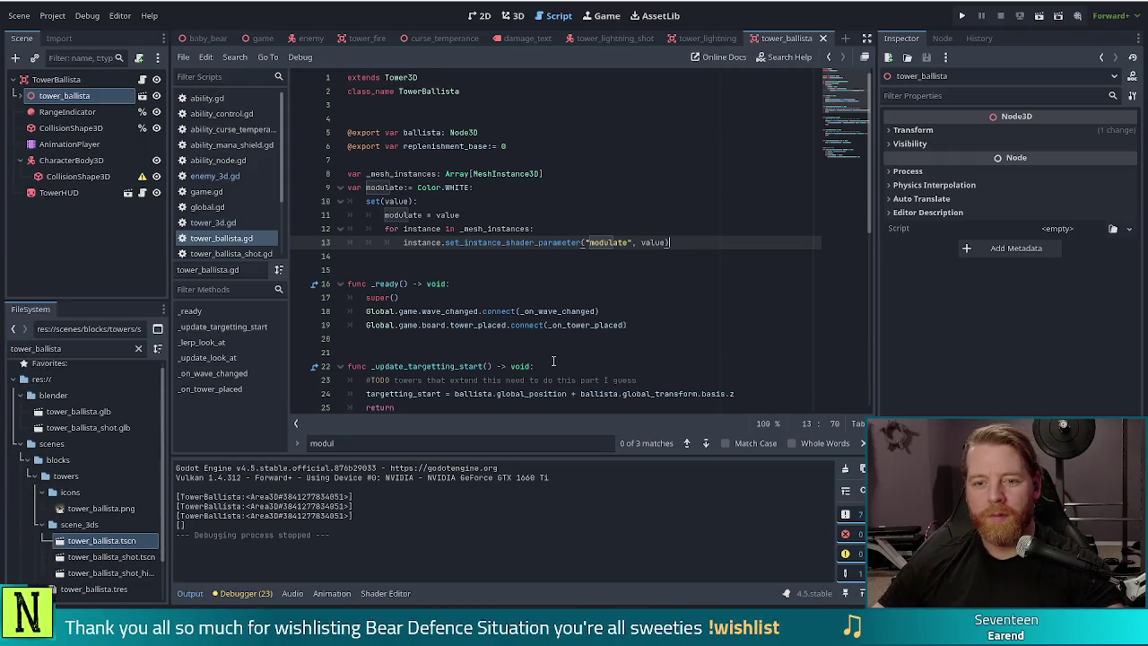
click(759, 200)
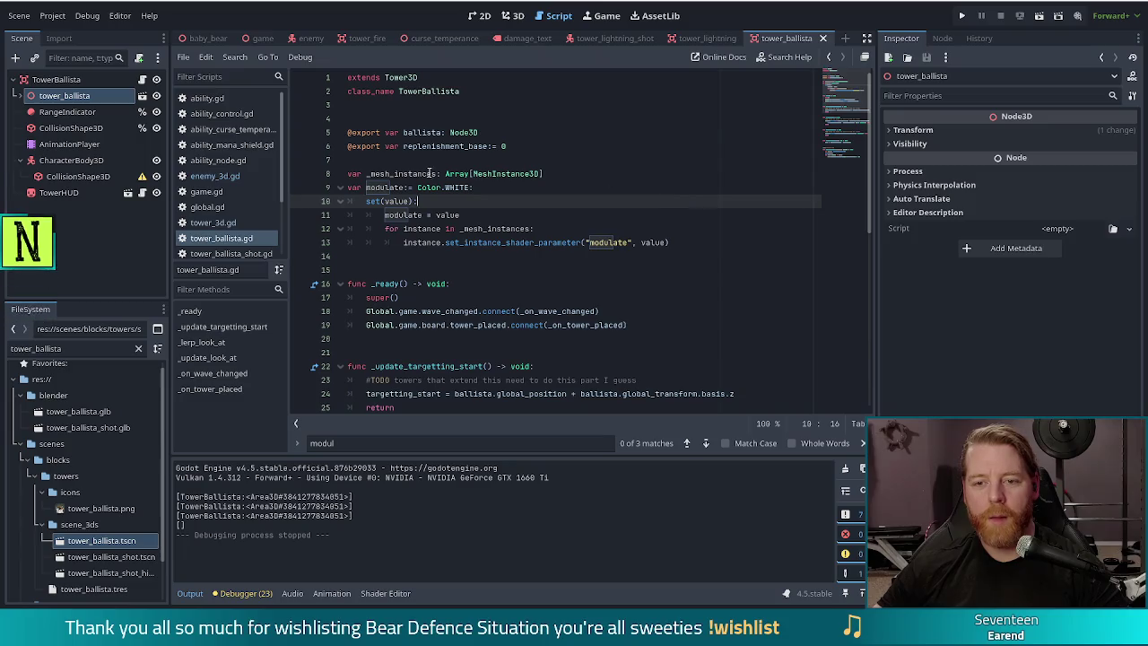
drag(693, 243, 671, 147)
key(ctrl+c)
key(BackSpace)
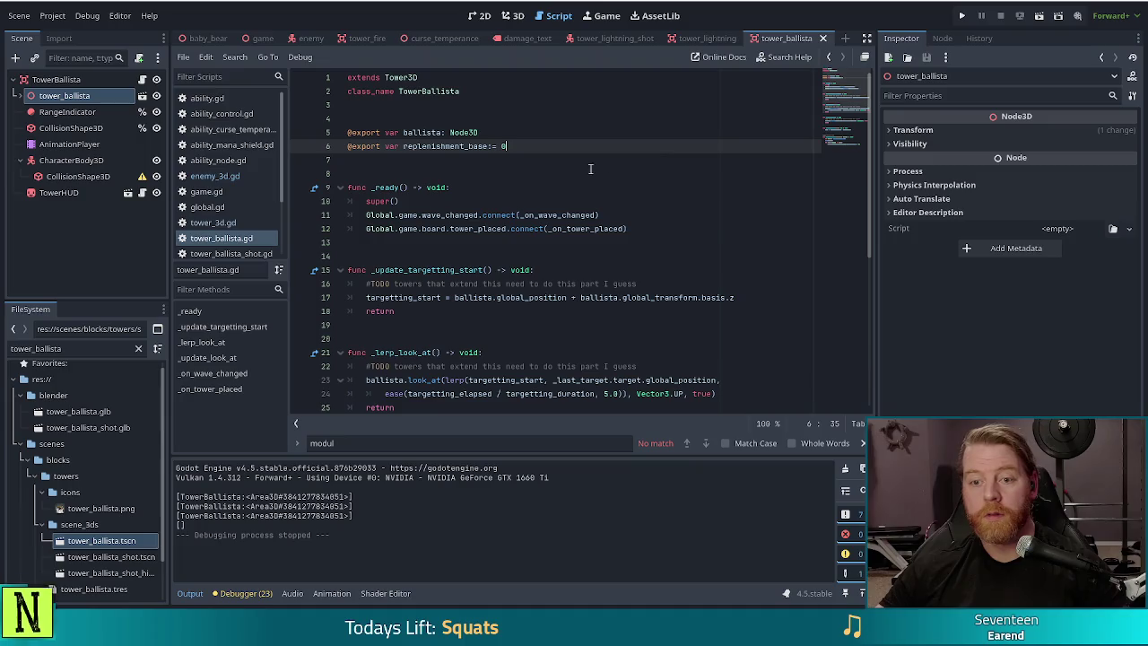
- Jump from the Tower3D reference to tower_3d.gd and place the caret after the CURSE_DURATION line
ctrl+click(401, 78)
scroll(513, 243, down, 10)
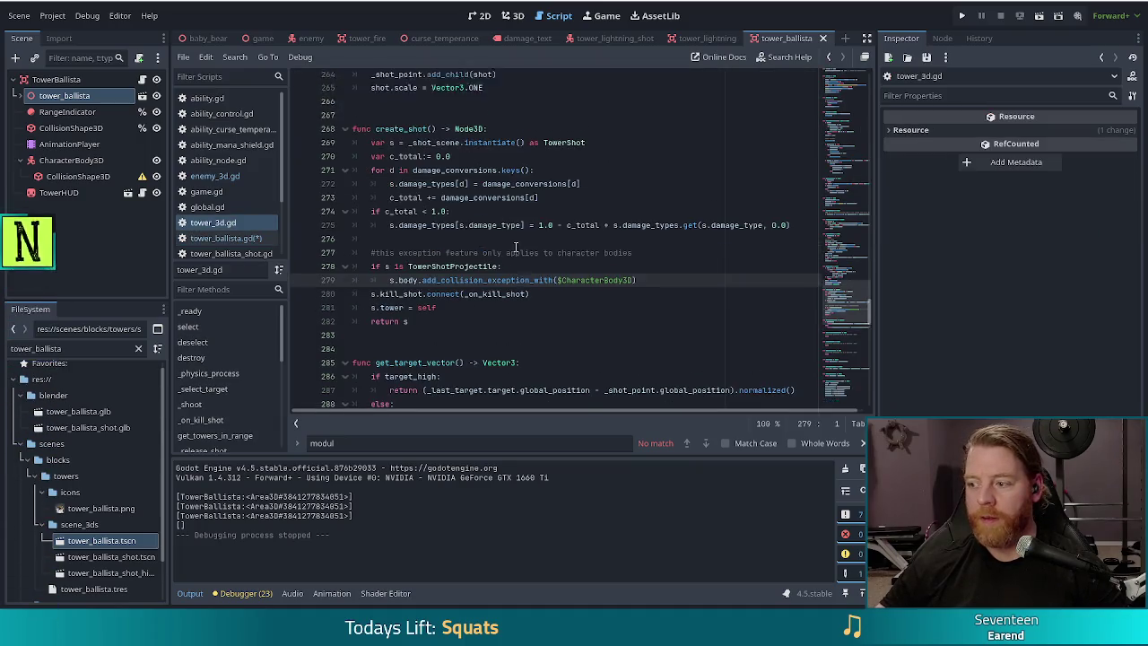
drag(860, 276, 850, 57)
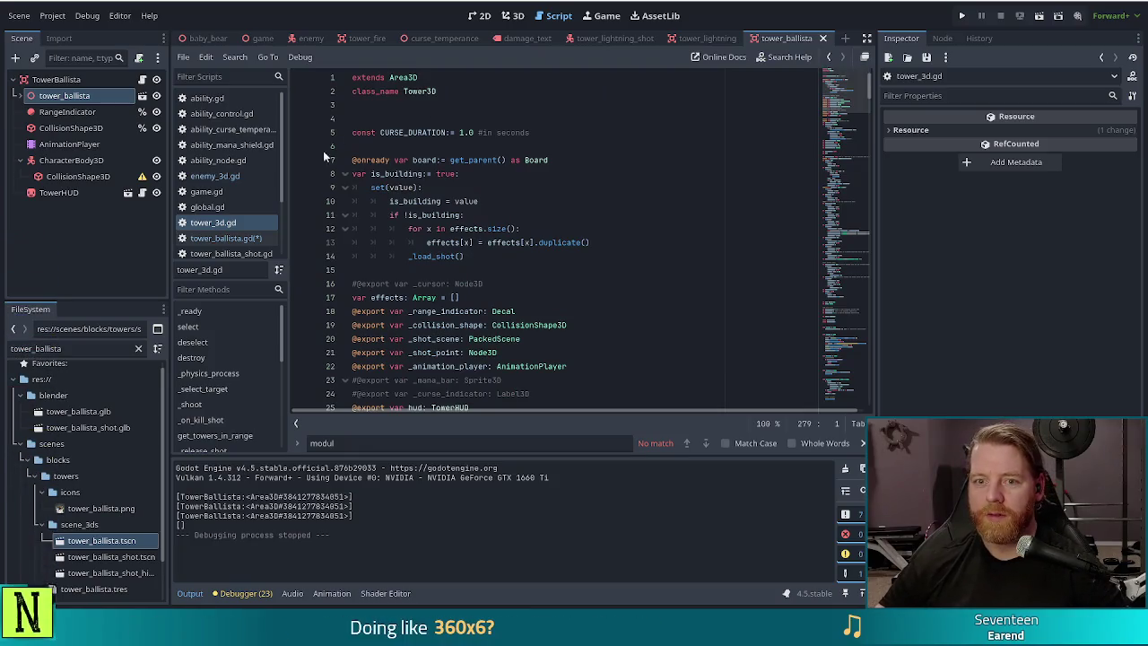
click(464, 109)
click(567, 135)
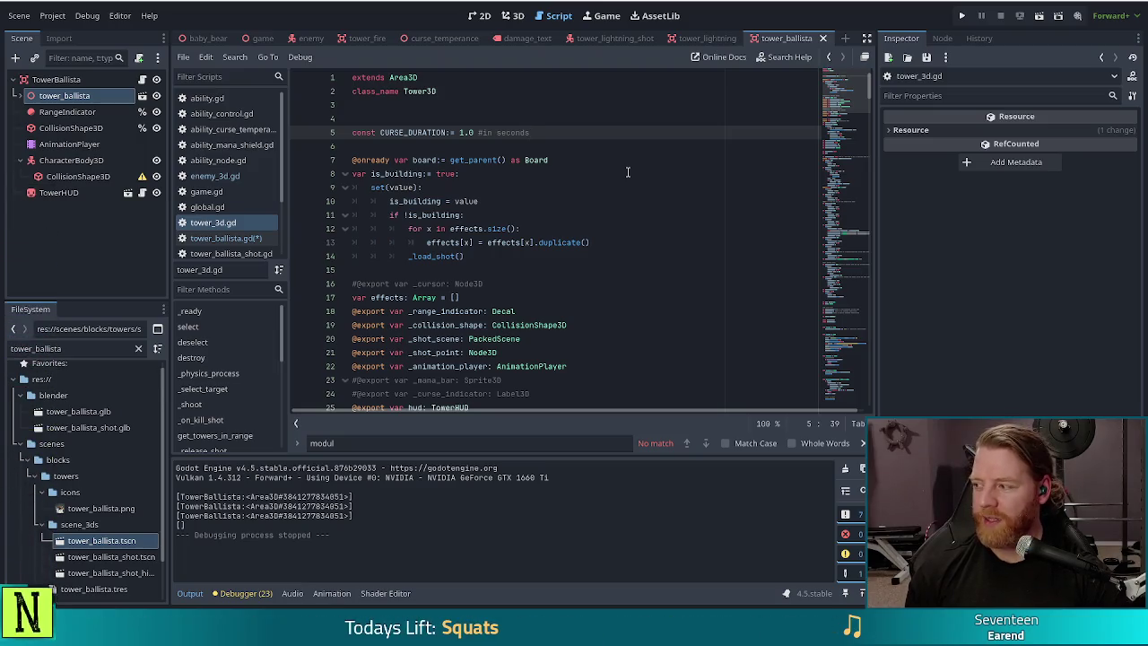
- Paste the _mesh_instances array and modulate setter below CURSE_DURATION, with one blank line around the block
key(Return)
key(Return)
key(Return)
key(ctrl+v)
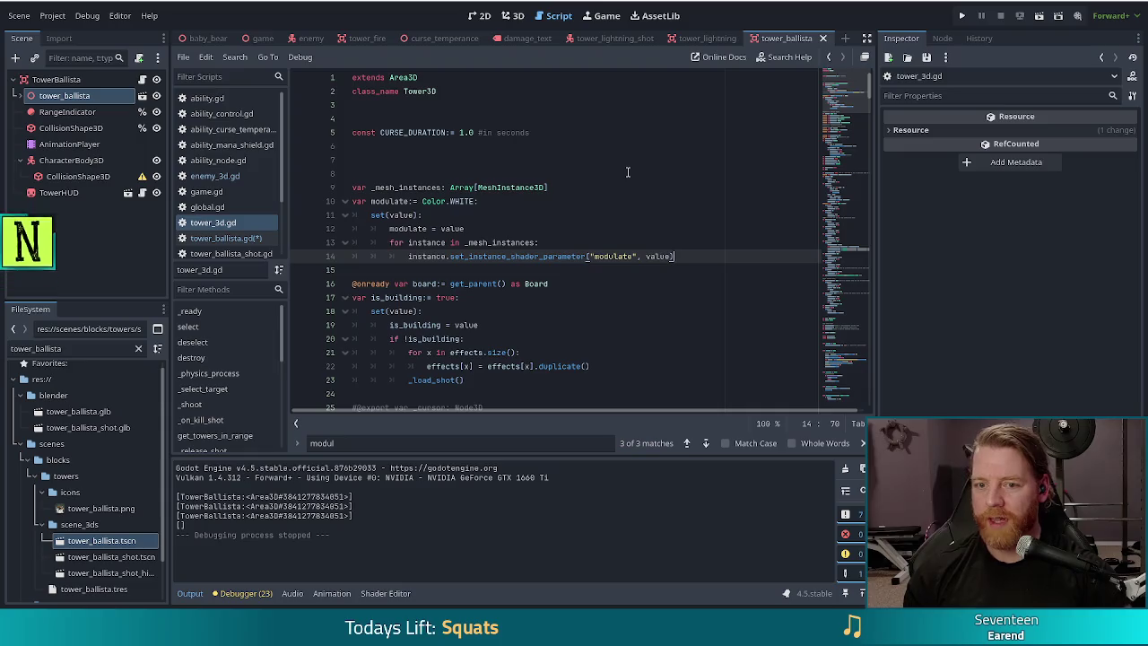
key(Down)
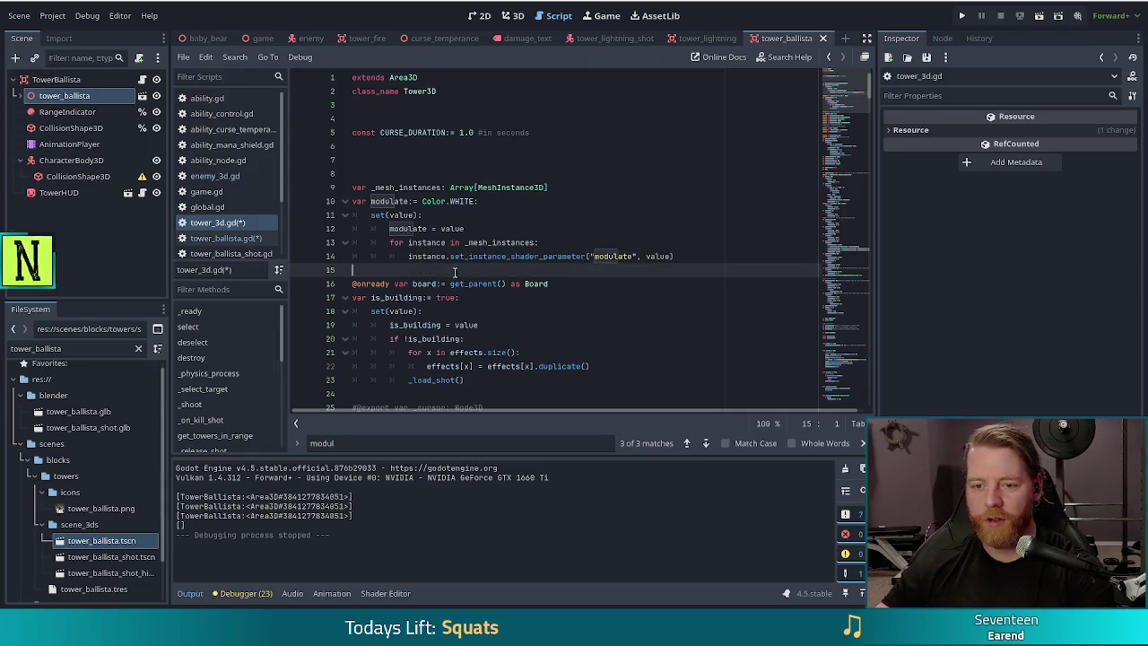
key(Return)
click(352, 163)
key(BackSpace)
key(BackSpace)
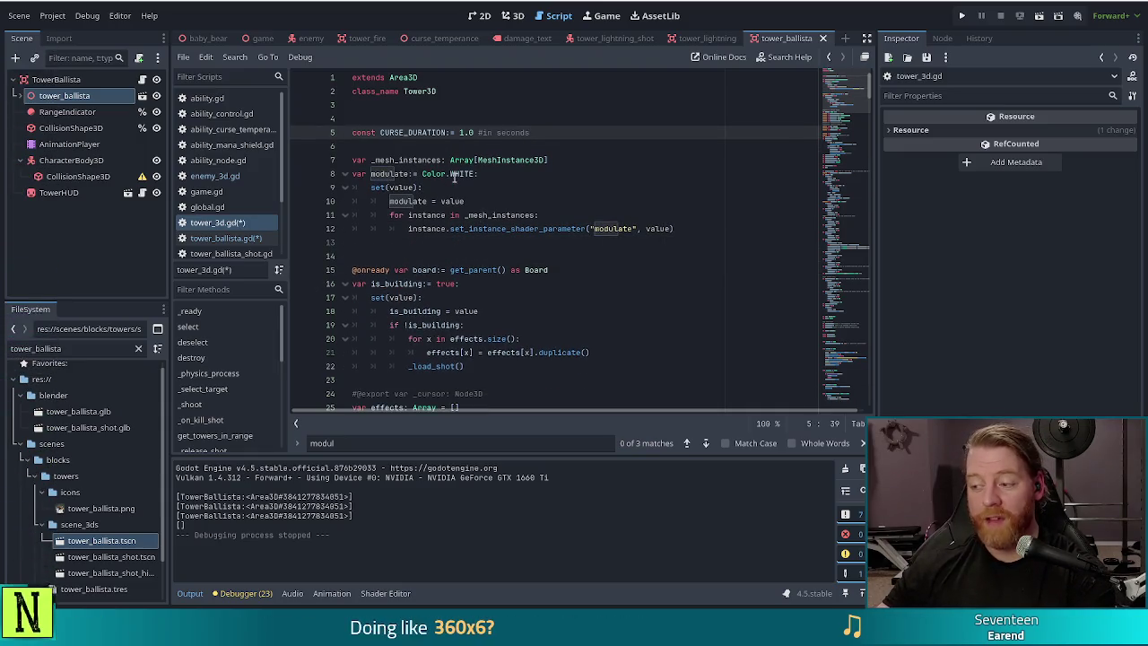
key(Down)
key(Return)
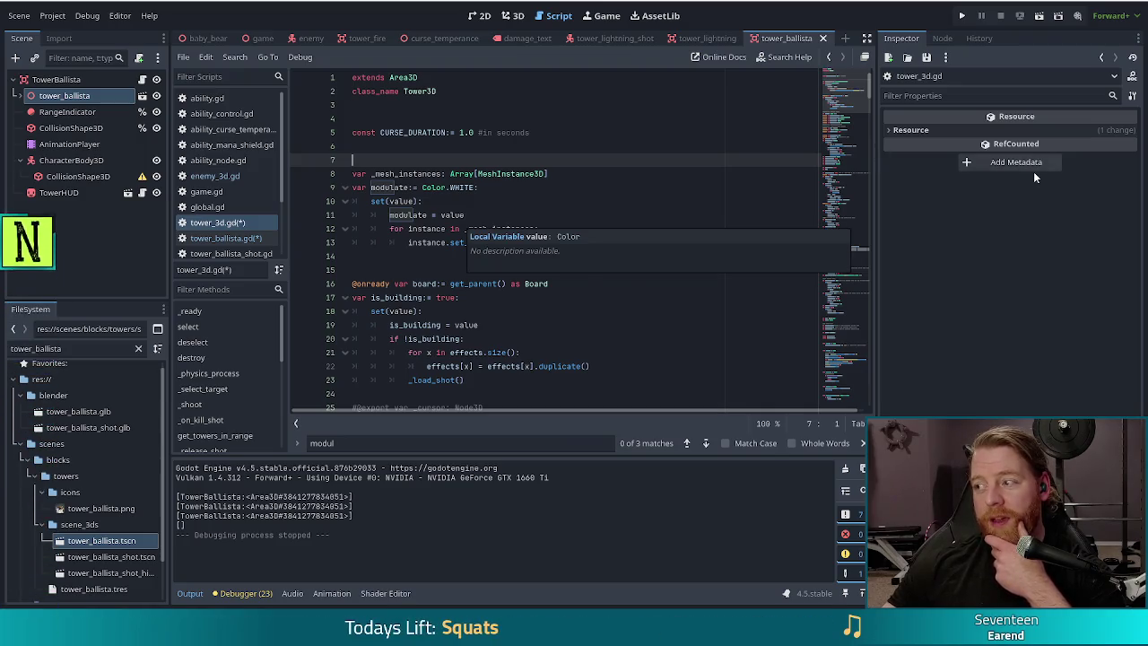
click(693, 243)
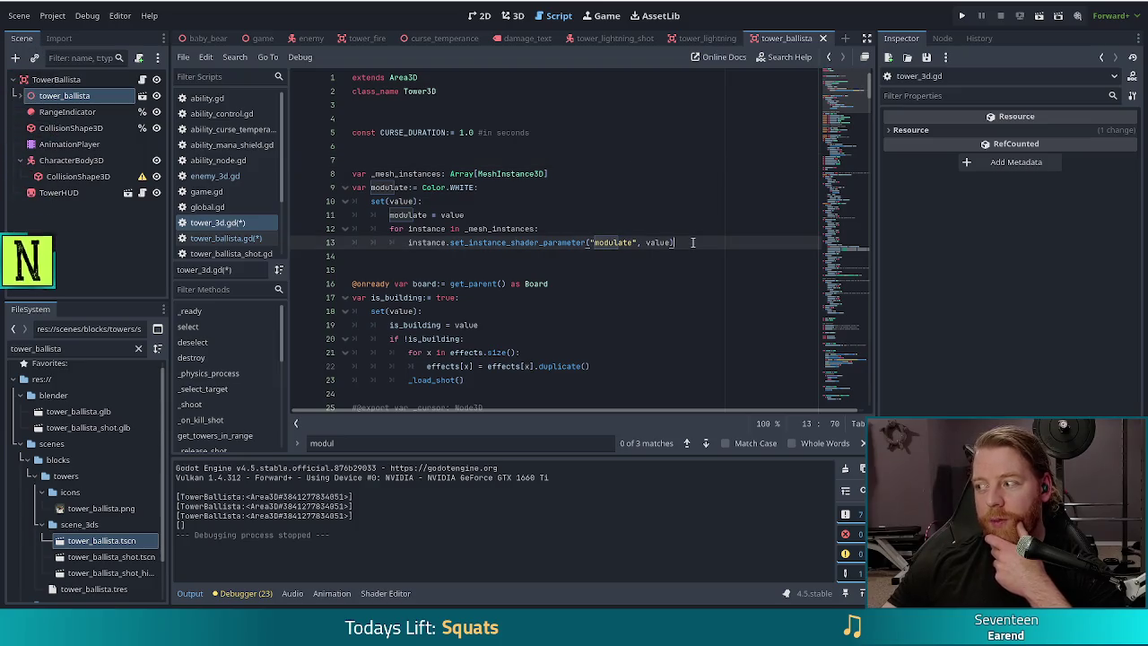